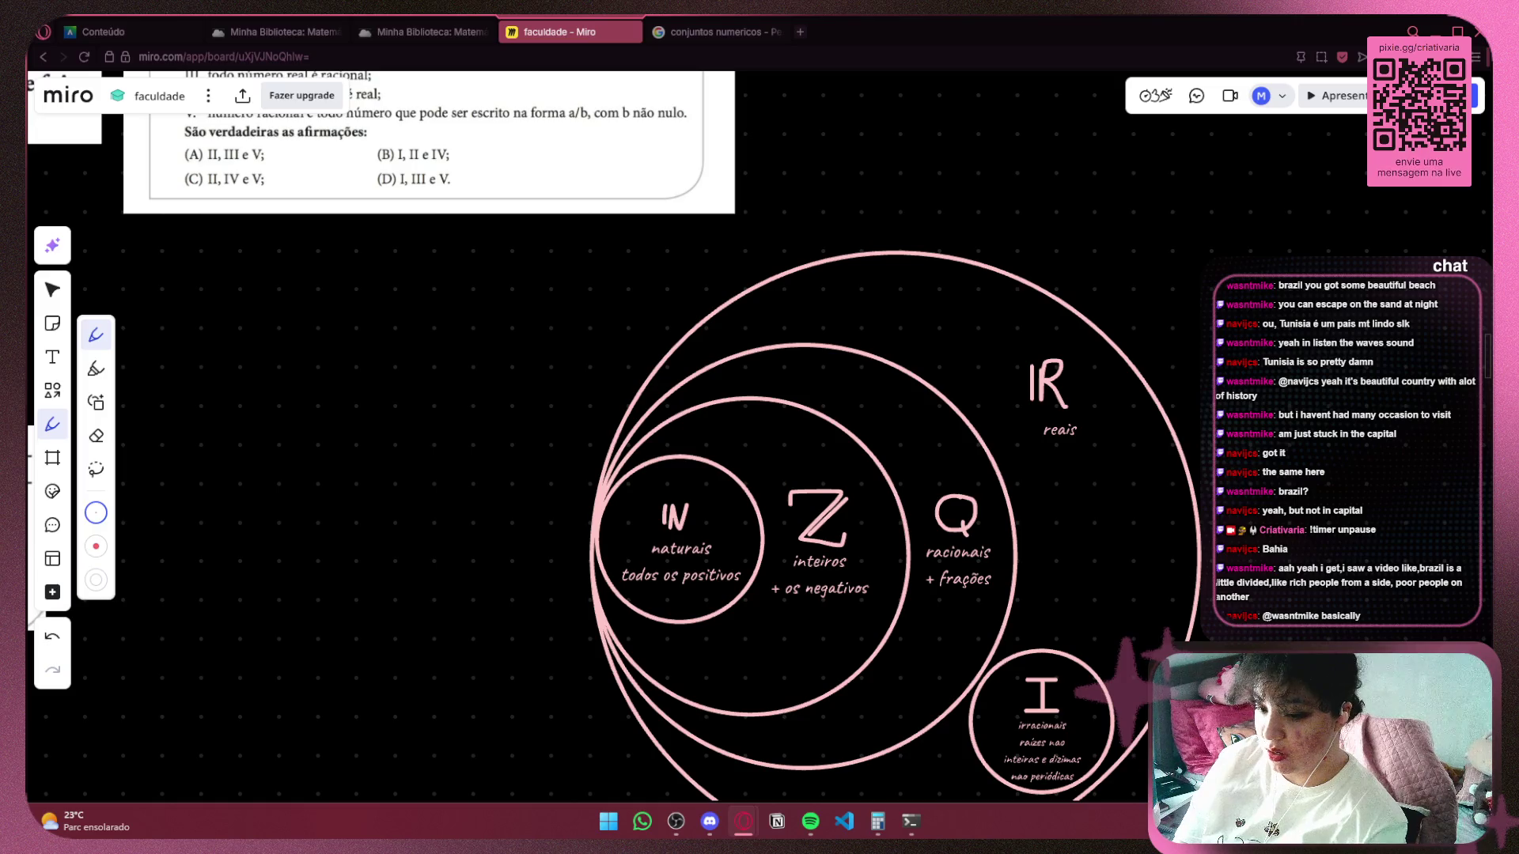
Draw a pink X beside statement III and check marks beside statements IV and V.
{"action": "scroll", "coordinate": [741, 391], "scroll_direction": "up", "scroll_amount": 2}
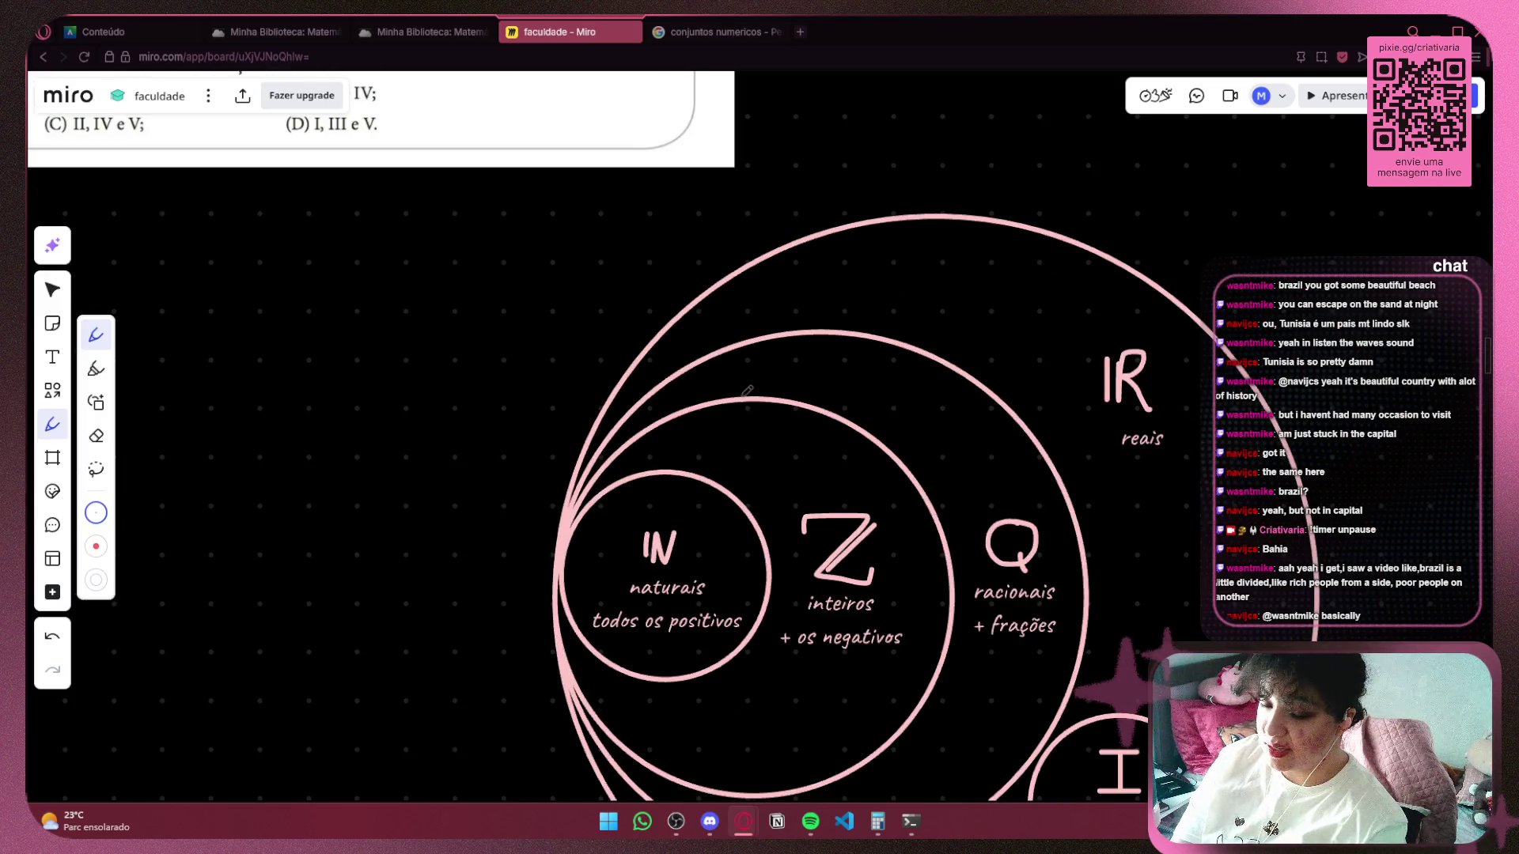
{"action": "scroll", "coordinate": [747, 391], "scroll_direction": "up", "scroll_amount": 5}
{"action": "scroll", "coordinate": [746, 391], "scroll_direction": "left", "scroll_amount": 5}
{"action": "scroll", "coordinate": [1159, 582], "scroll_direction": "up", "scroll_amount": 2}
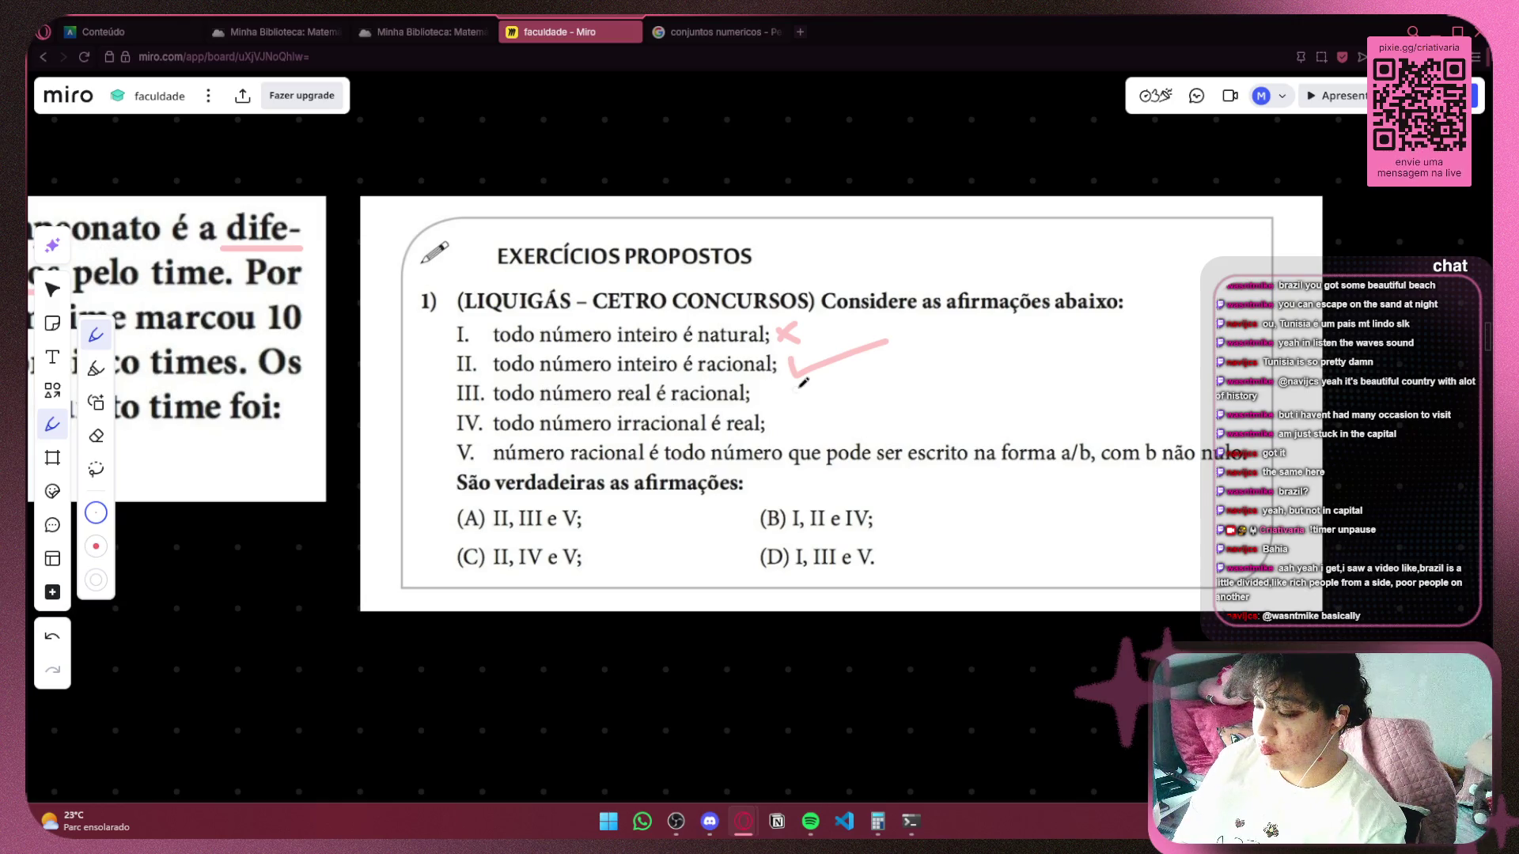
{"action": "left_click_drag", "start_coordinate": [759, 383], "coordinate": [790, 402]}
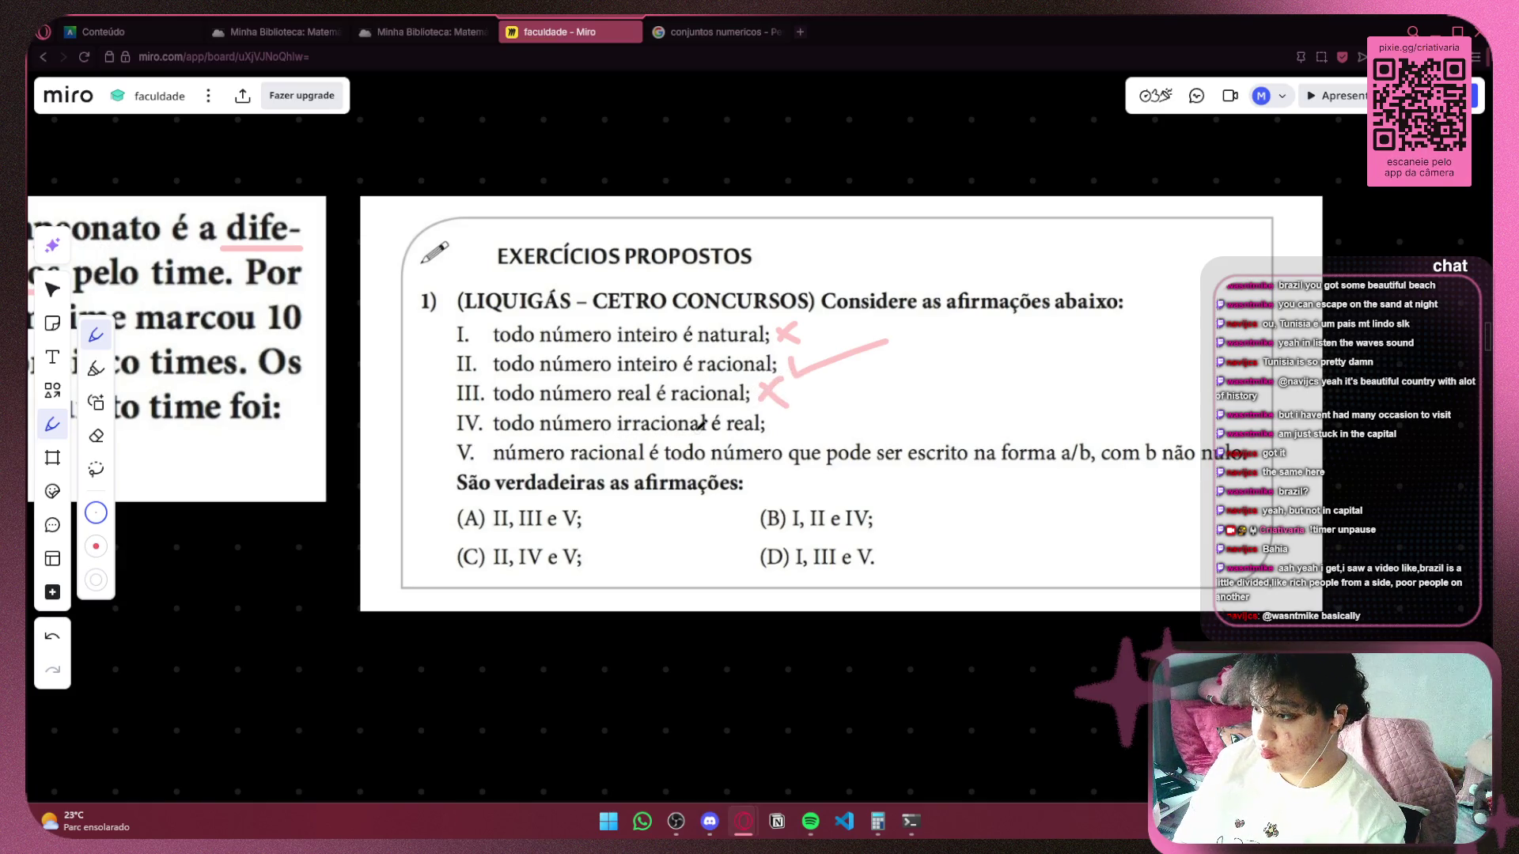
{"action": "left_click_drag", "start_coordinate": [788, 424], "coordinate": [864, 385]}
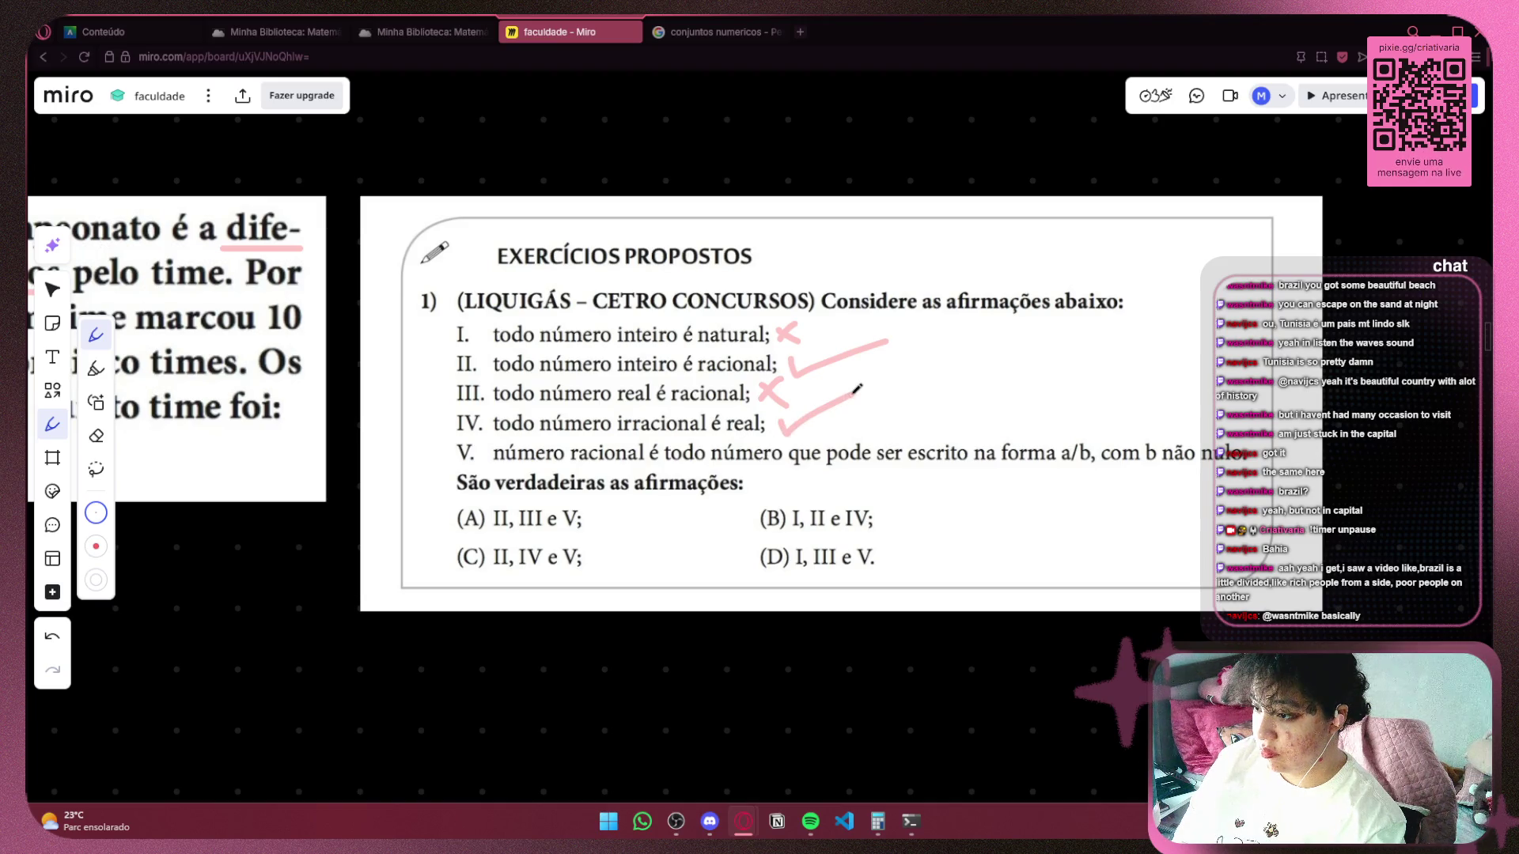
{"action": "scroll", "coordinate": [425, 342], "scroll_direction": "down", "scroll_amount": 3}
{"action": "mouse_move", "coordinate": [978, 405]}
{"action": "left_mouse_down"}
{"action": "mouse_move", "coordinate": [818, 341]}
{"action": "mouse_move", "coordinate": [874, 223]}
{"action": "mouse_move", "coordinate": [877, 132]}
{"action": "mouse_move", "coordinate": [1032, 447]}
{"action": "left_mouse_up"}
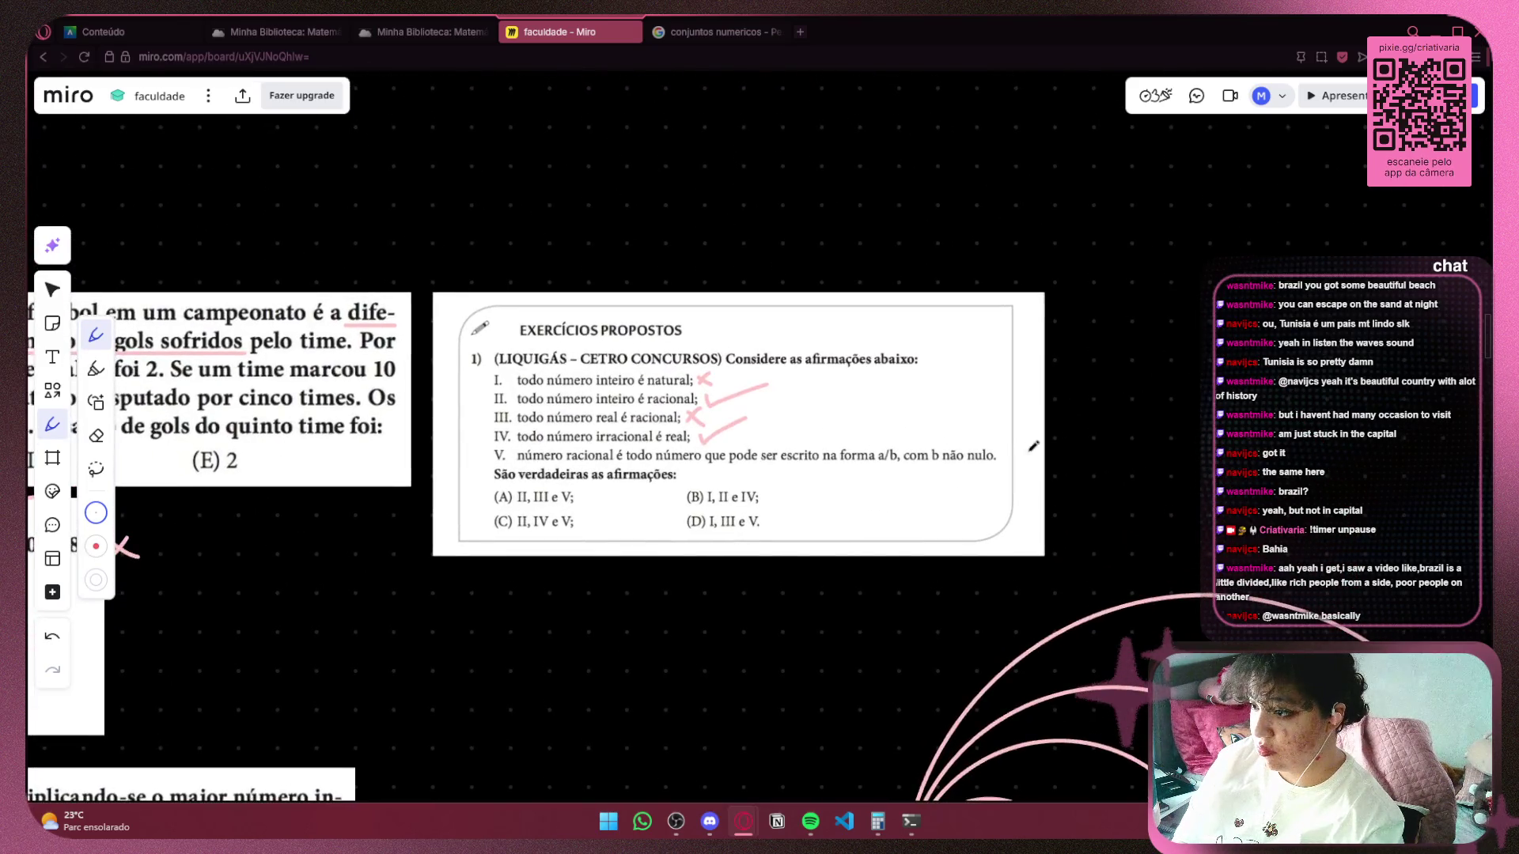
{"action": "scroll", "coordinate": [949, 463], "scroll_direction": "up", "scroll_amount": 4}
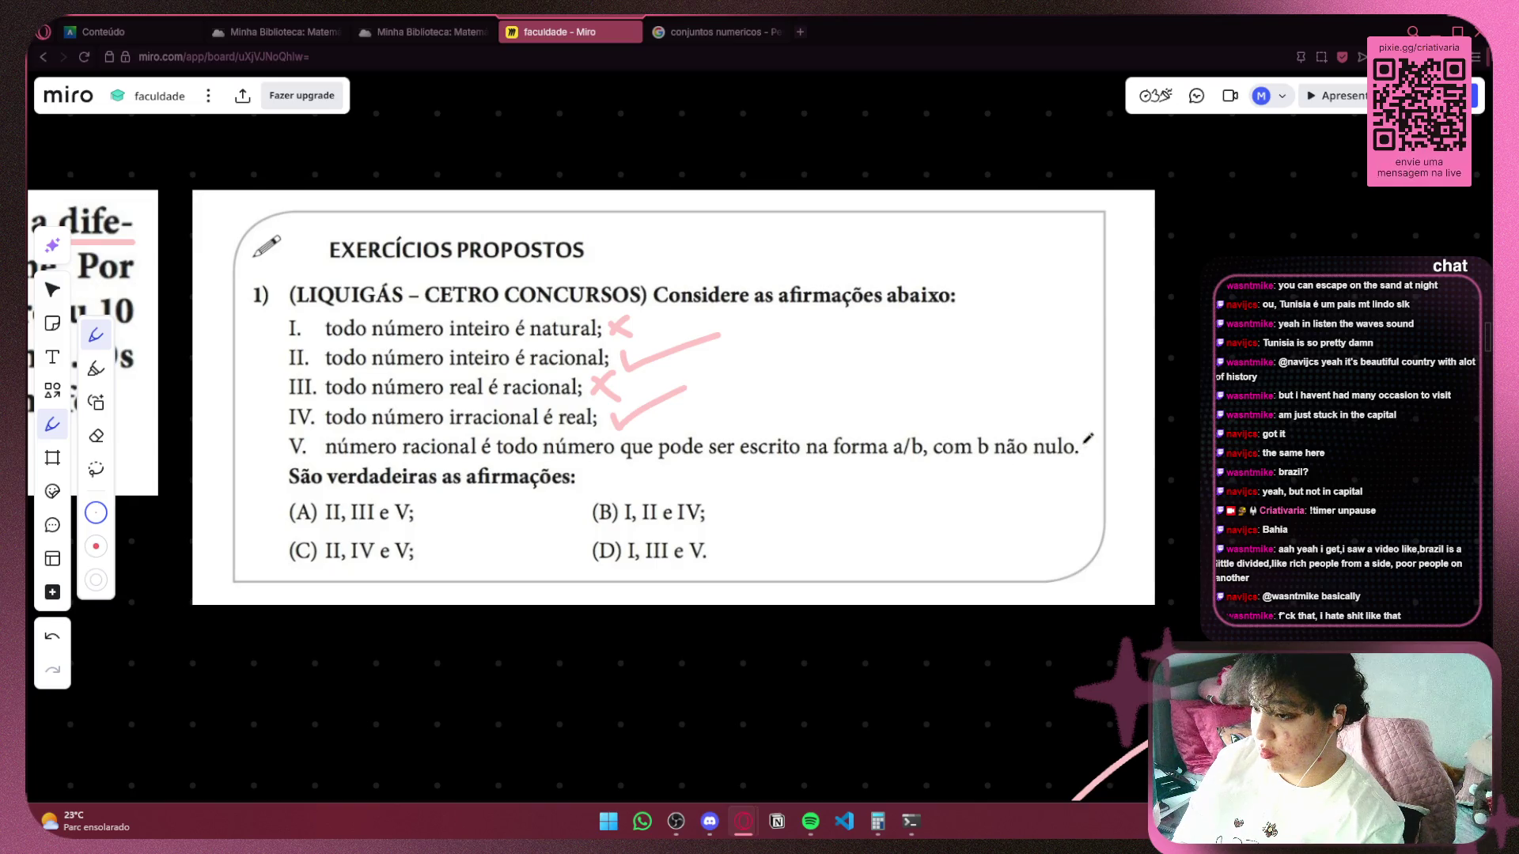
{"action": "left_click_drag", "start_coordinate": [1081, 454], "coordinate": [1166, 418]}
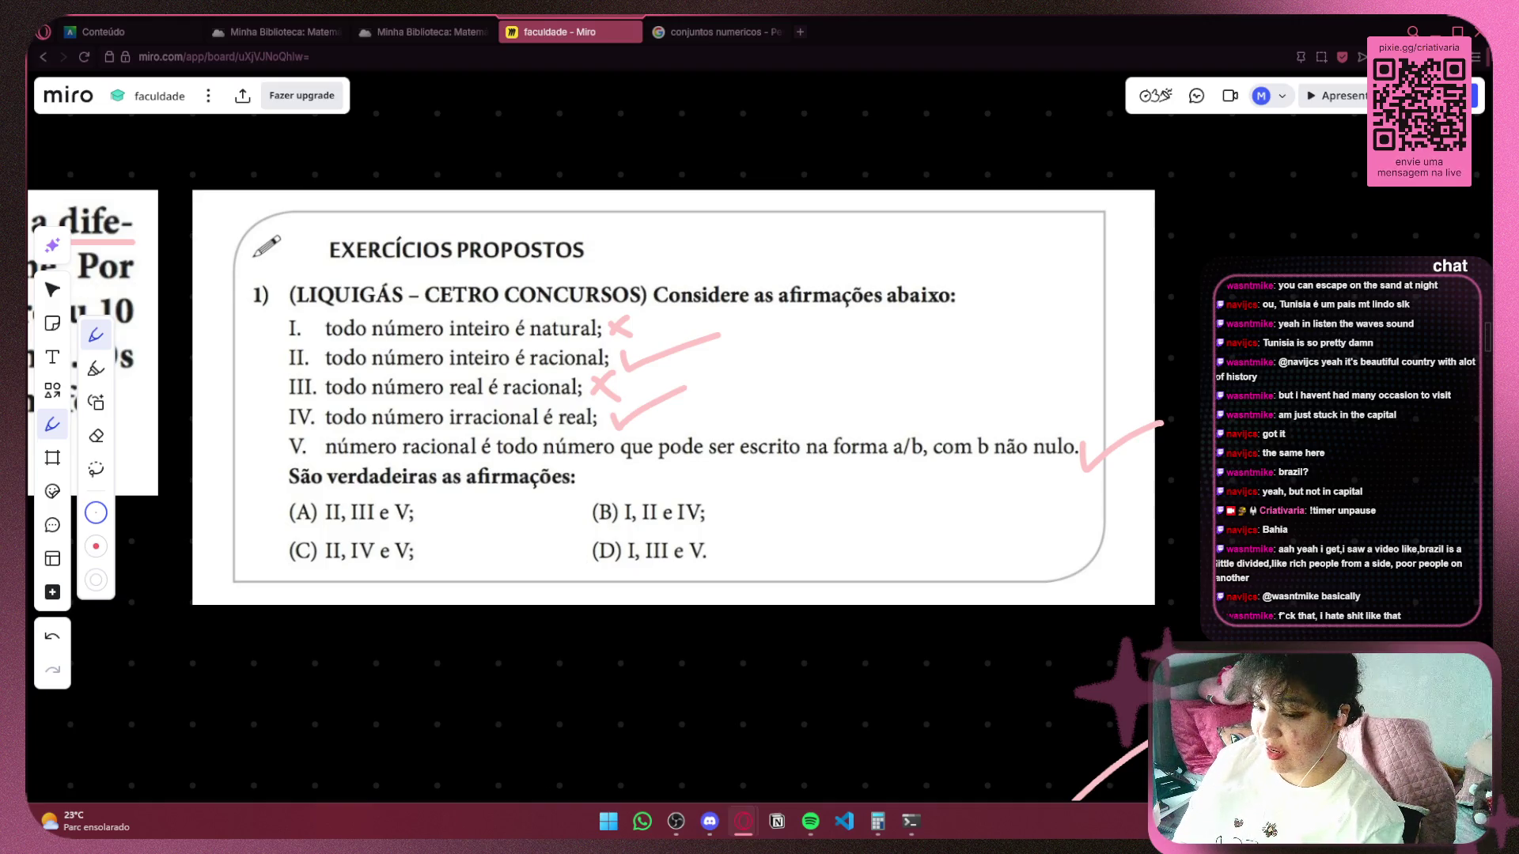
{"action": "scroll", "coordinate": [832, 527], "scroll_direction": "down", "scroll_amount": 5}
{"action": "scroll", "coordinate": [566, 354], "scroll_direction": "down", "scroll_amount": 2}
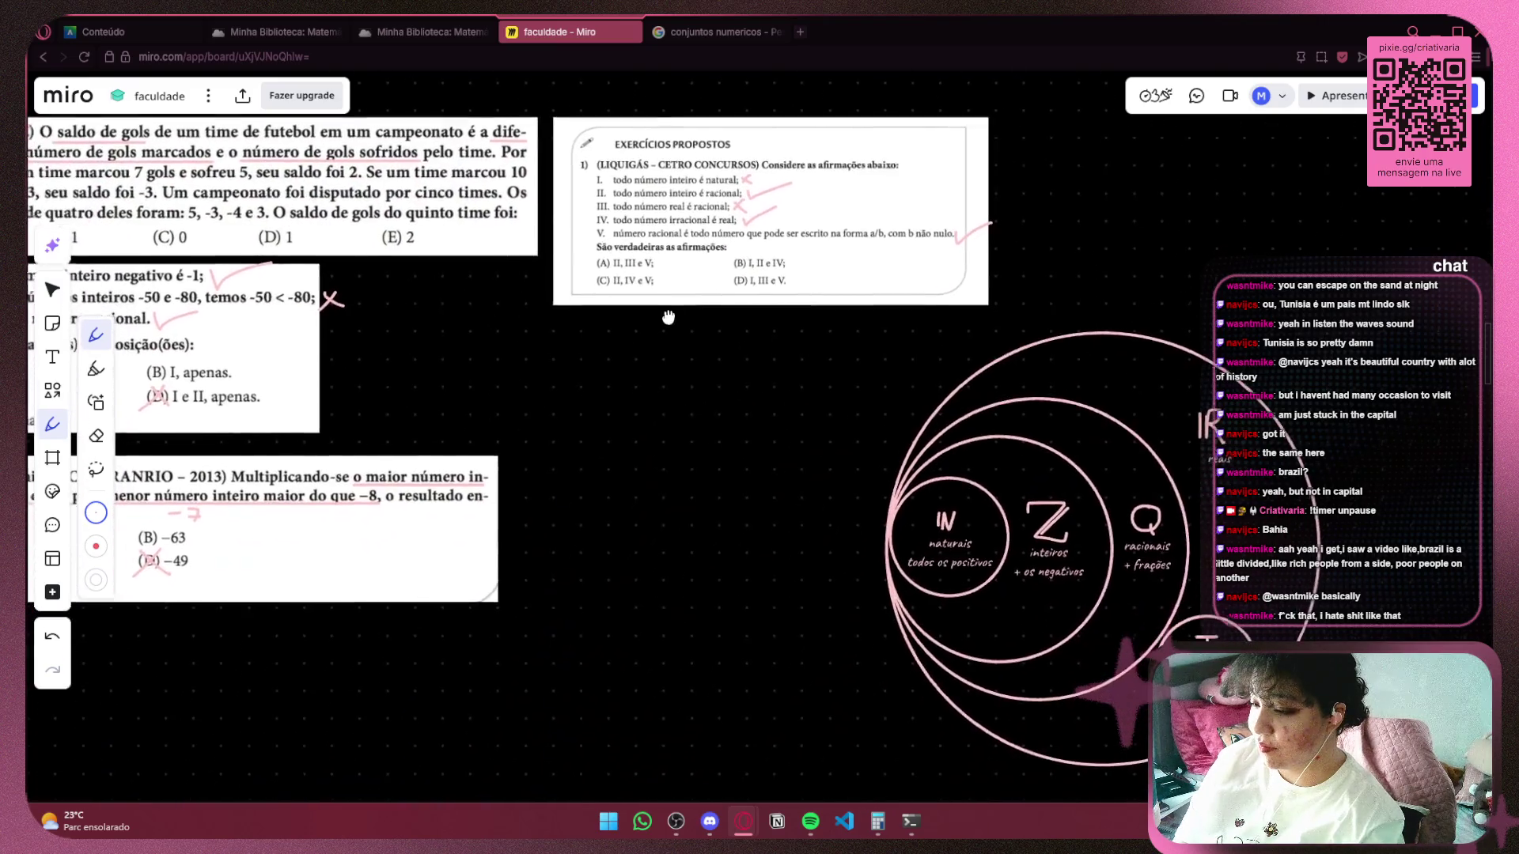
{"action": "left_click_drag", "start_coordinate": [566, 355], "coordinate": [545, 307]}
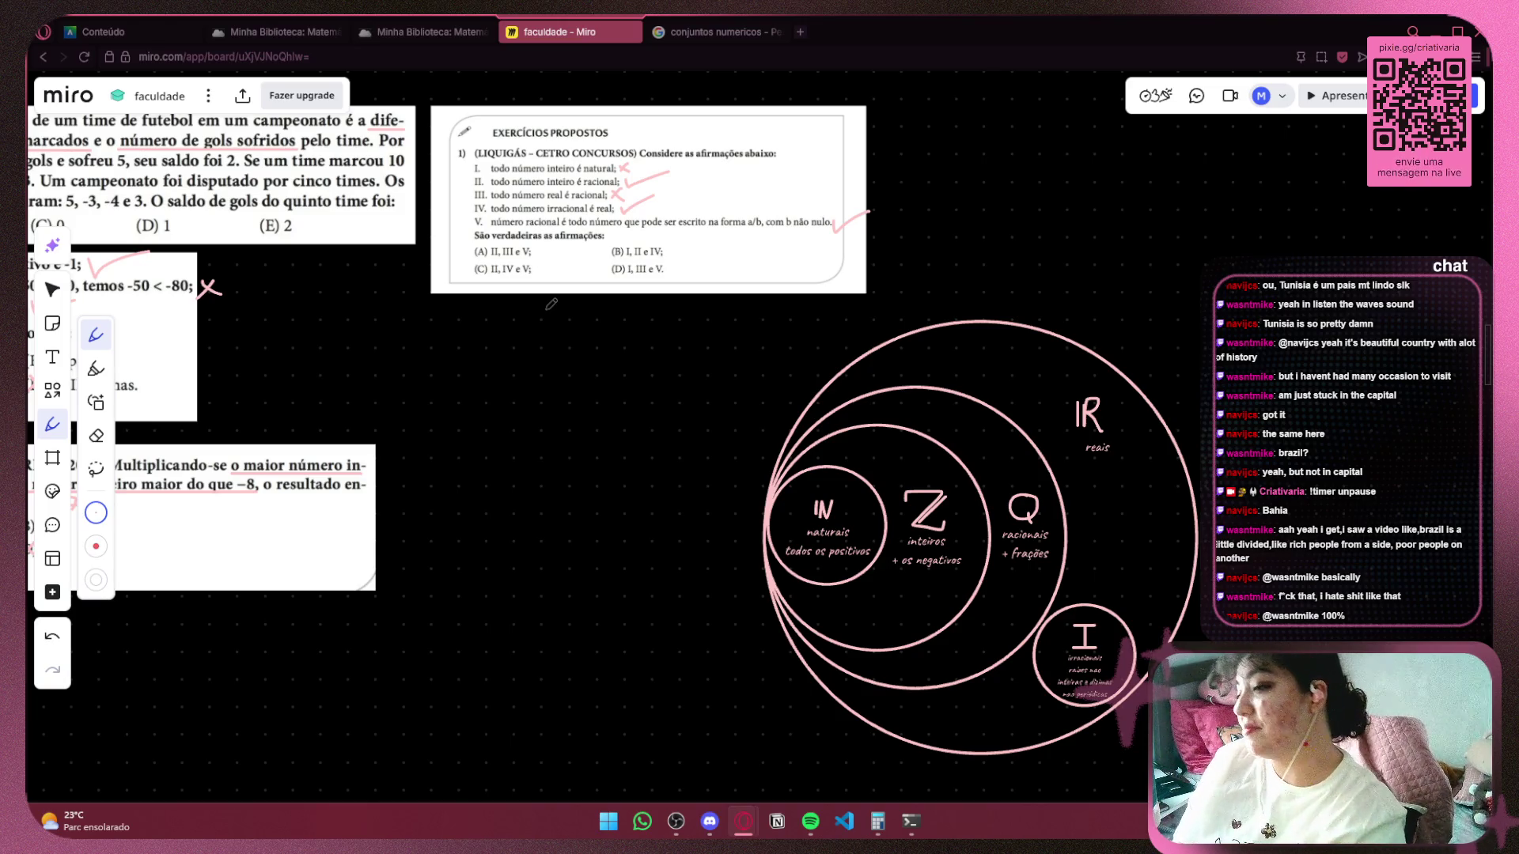
Mark answer option (C) with a pink check, replacing an accidental X.
{"action": "scroll", "coordinate": [563, 252], "scroll_direction": "up", "scroll_amount": 5}
{"action": "scroll", "coordinate": [576, 292], "scroll_direction": "up", "scroll_amount": 3}
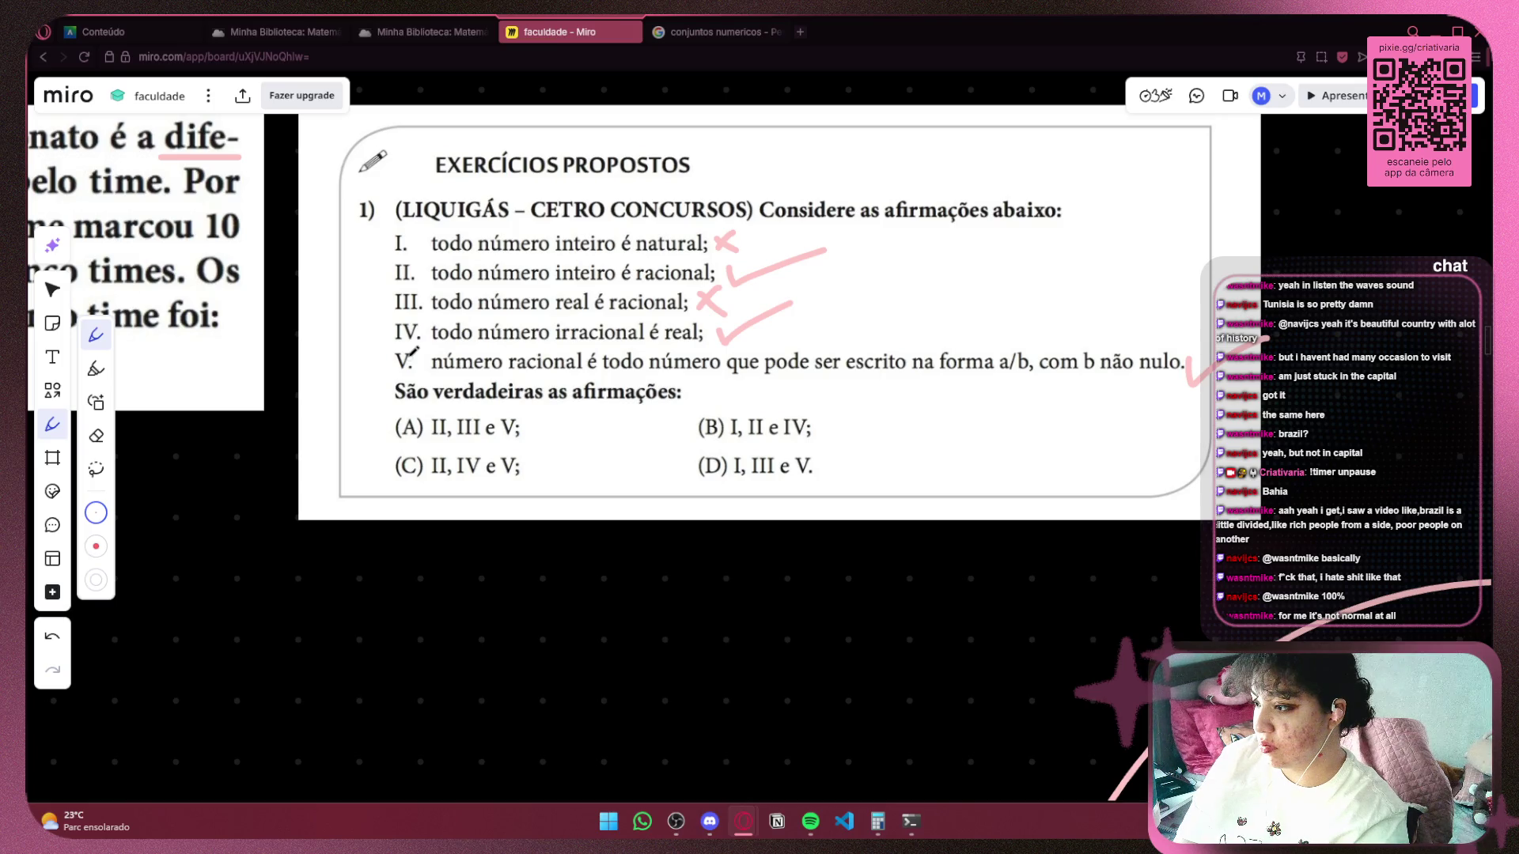
{"action": "left_click_drag", "start_coordinate": [422, 456], "coordinate": [402, 472]}
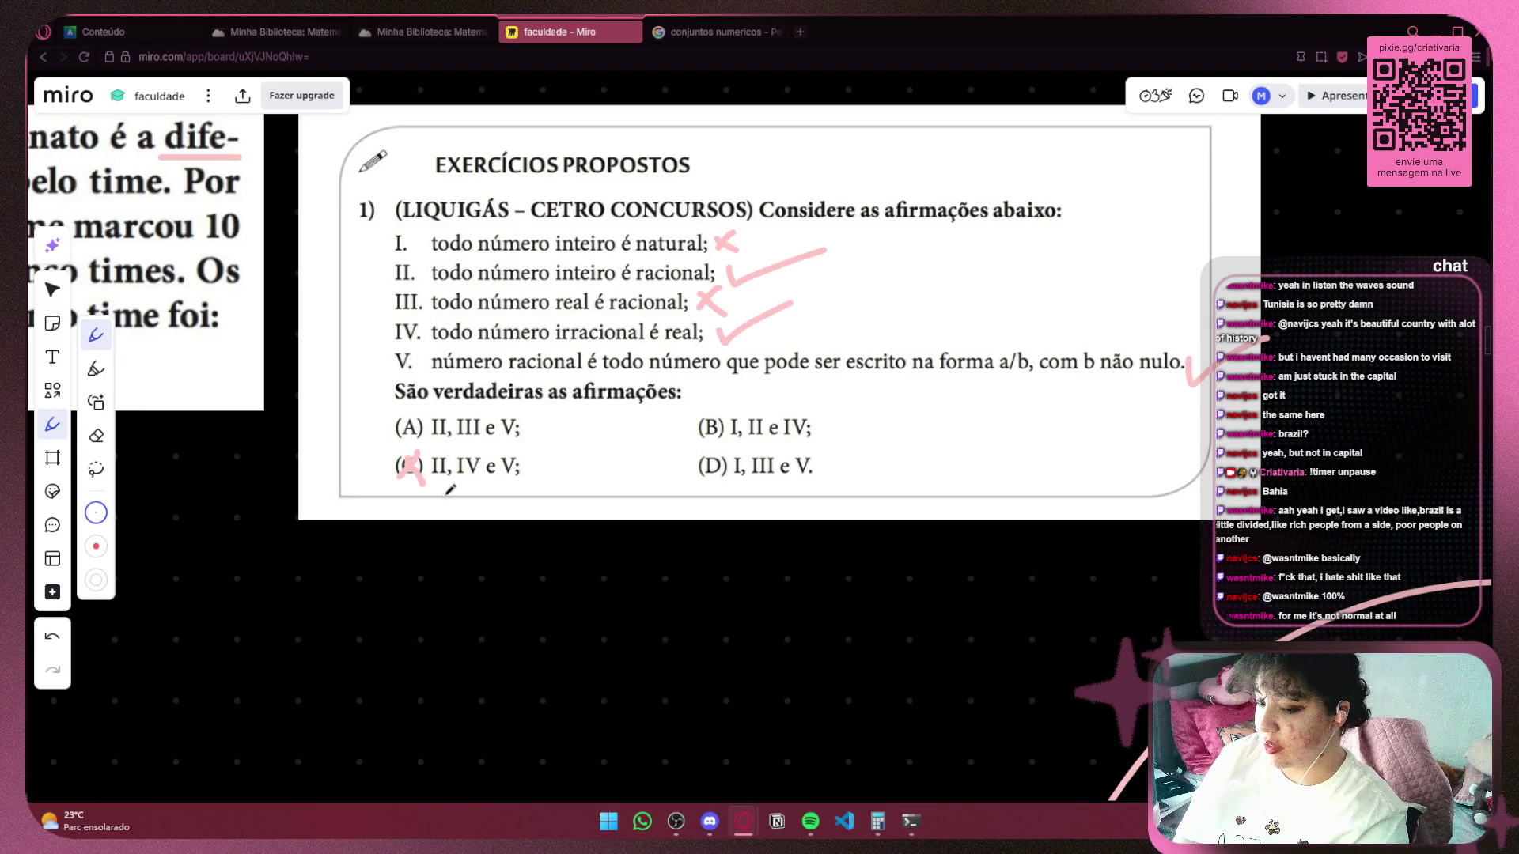
{"action": "key", "text": "ctrl+z"}
{"action": "key", "text": "ctrl+z"}
{"action": "left_click_drag", "start_coordinate": [393, 448], "coordinate": [424, 477]}
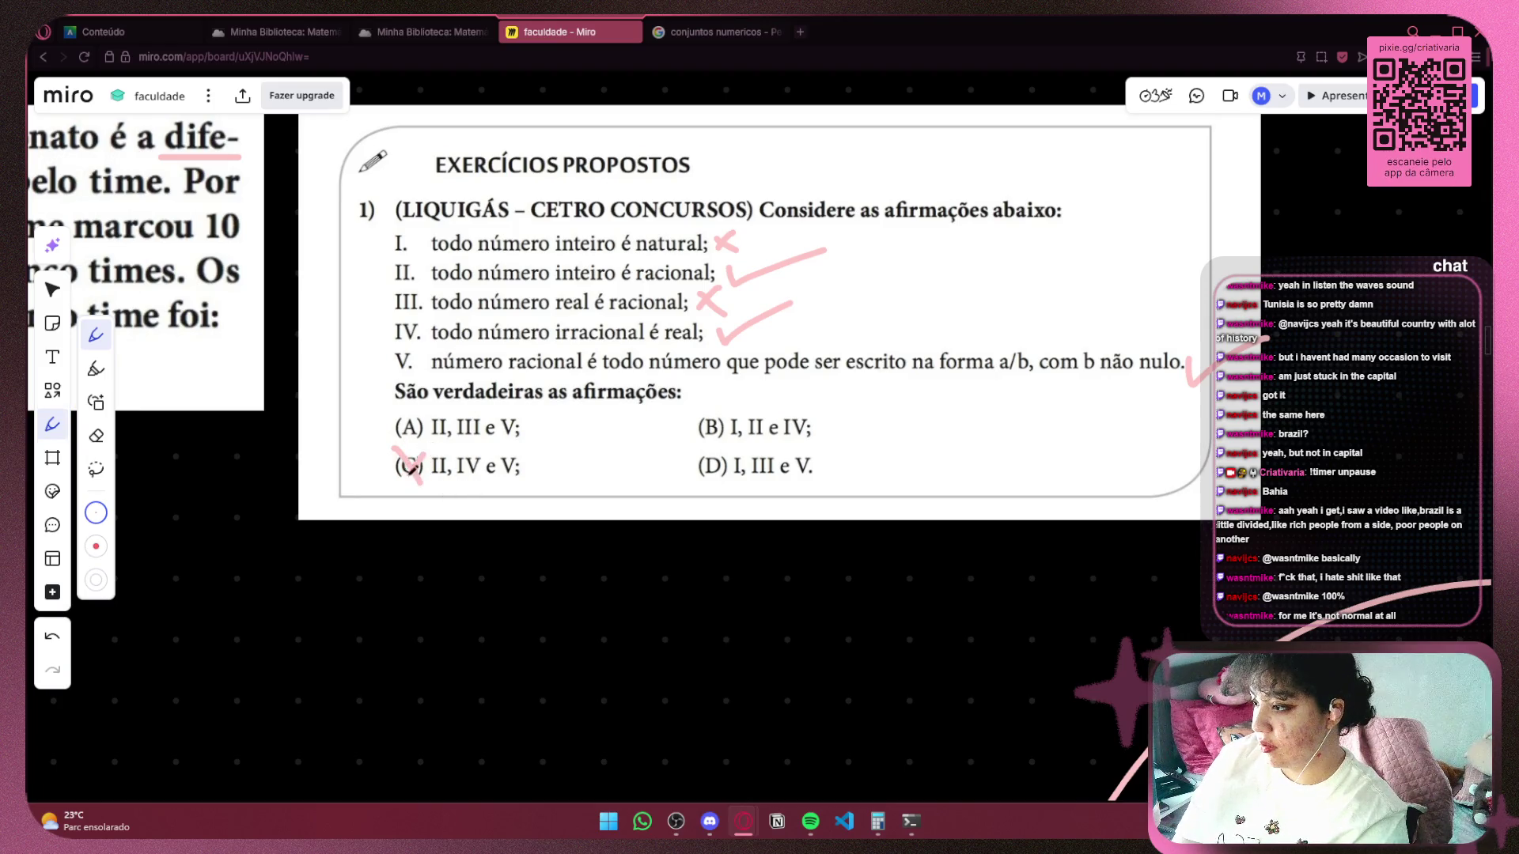
{"action": "scroll", "coordinate": [417, 462], "scroll_direction": "down", "scroll_amount": 5}
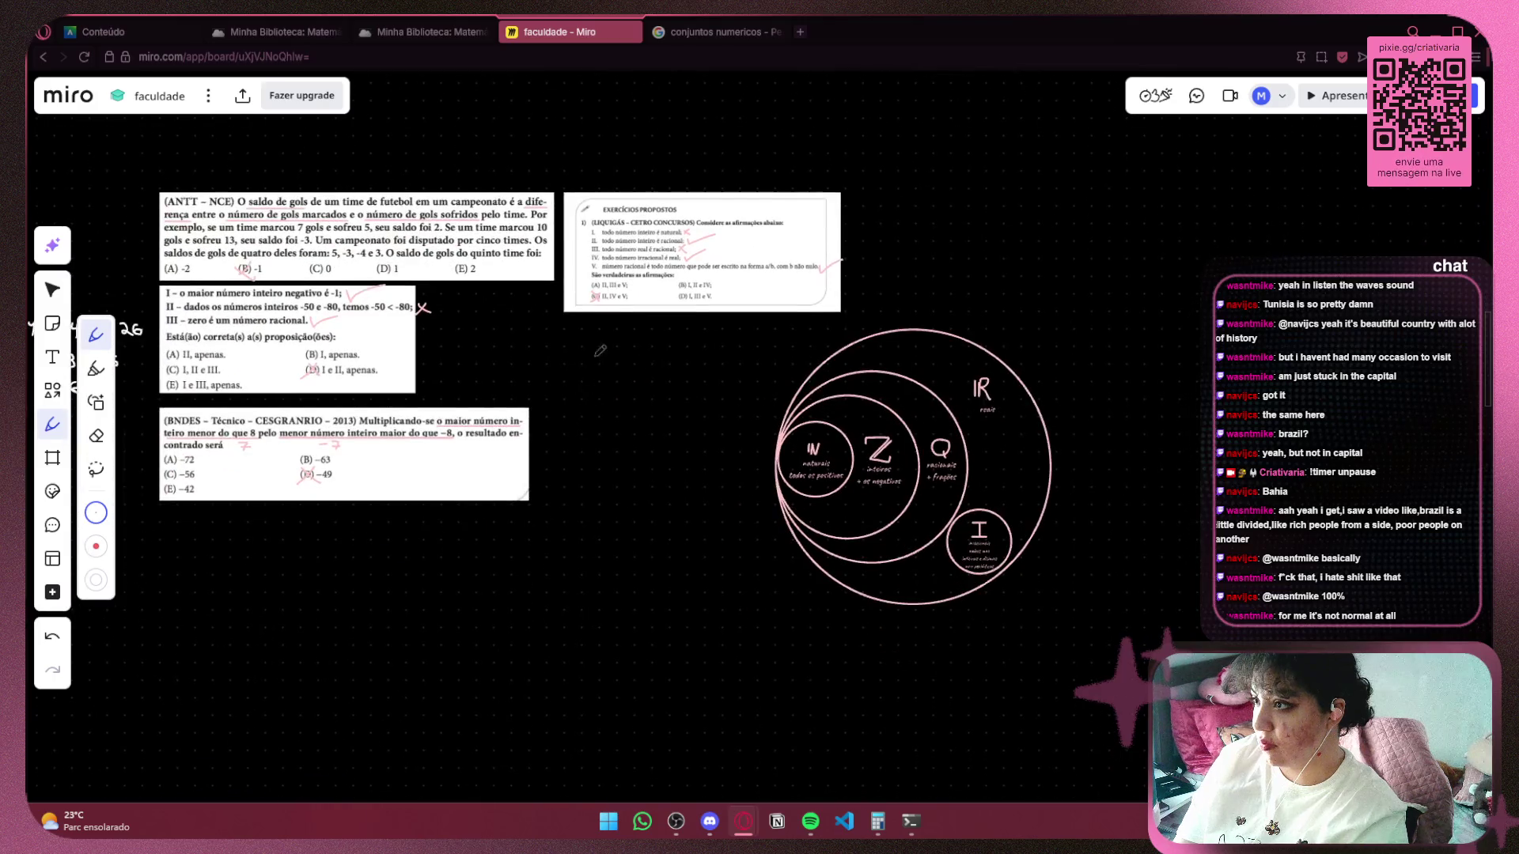
Find question 2 on the fraction sum in the Minha Biblioteca textbook, around page 71.
{"action": "left_click", "coordinate": [417, 30]}
{"action": "scroll", "coordinate": [925, 531], "scroll_direction": "down", "scroll_amount": 1}
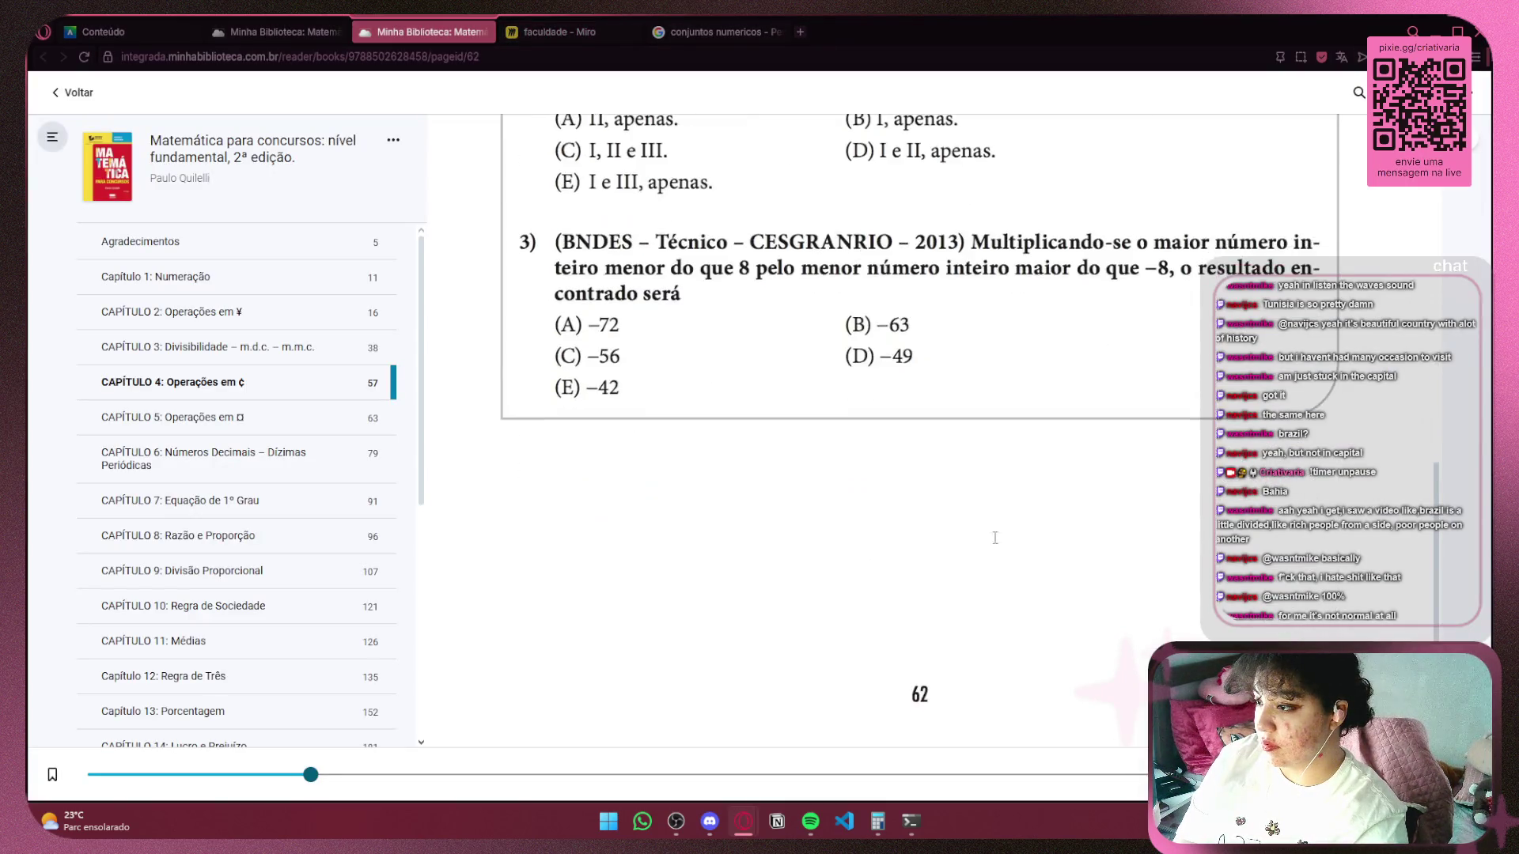
{"action": "scroll", "coordinate": [926, 532], "scroll_direction": "up", "scroll_amount": 3}
{"action": "scroll", "coordinate": [925, 532], "scroll_direction": "up", "scroll_amount": 4}
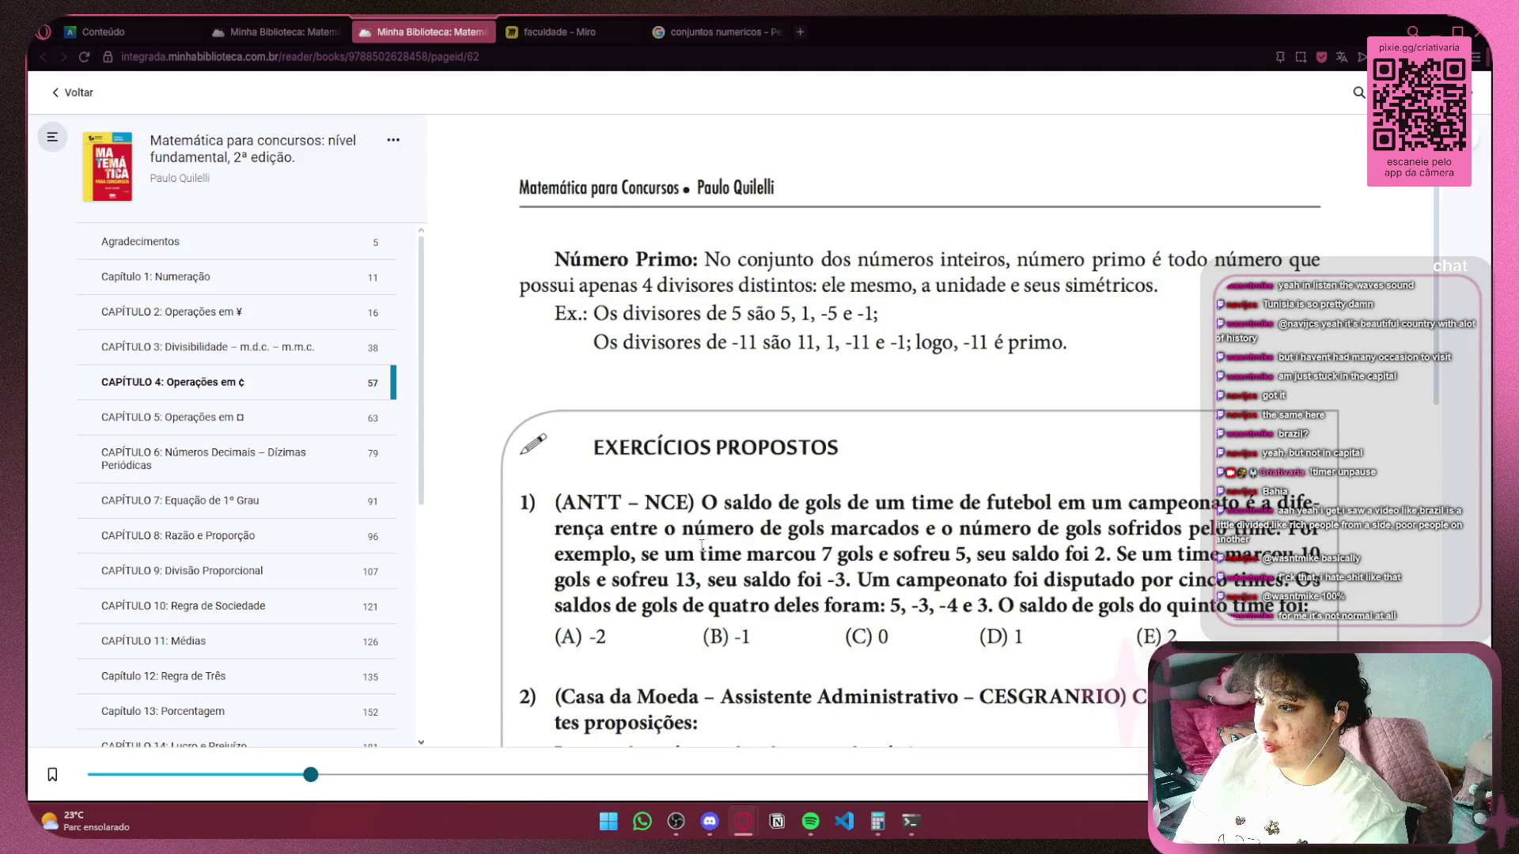
{"action": "scroll", "coordinate": [701, 546], "scroll_direction": "down", "scroll_amount": 10}
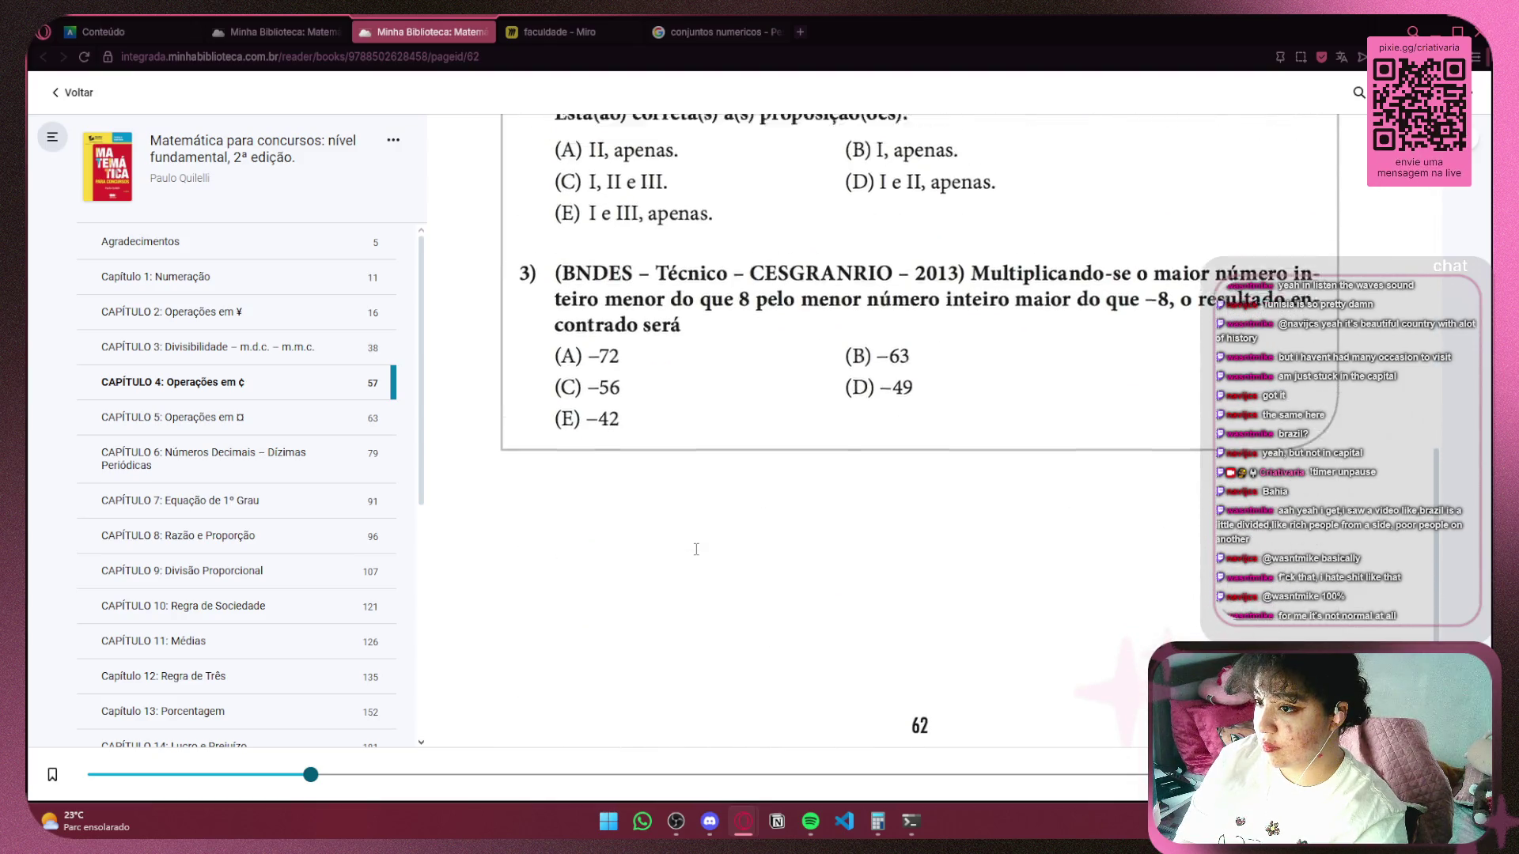
{"action": "scroll", "coordinate": [696, 548], "scroll_direction": "up", "scroll_amount": 4}
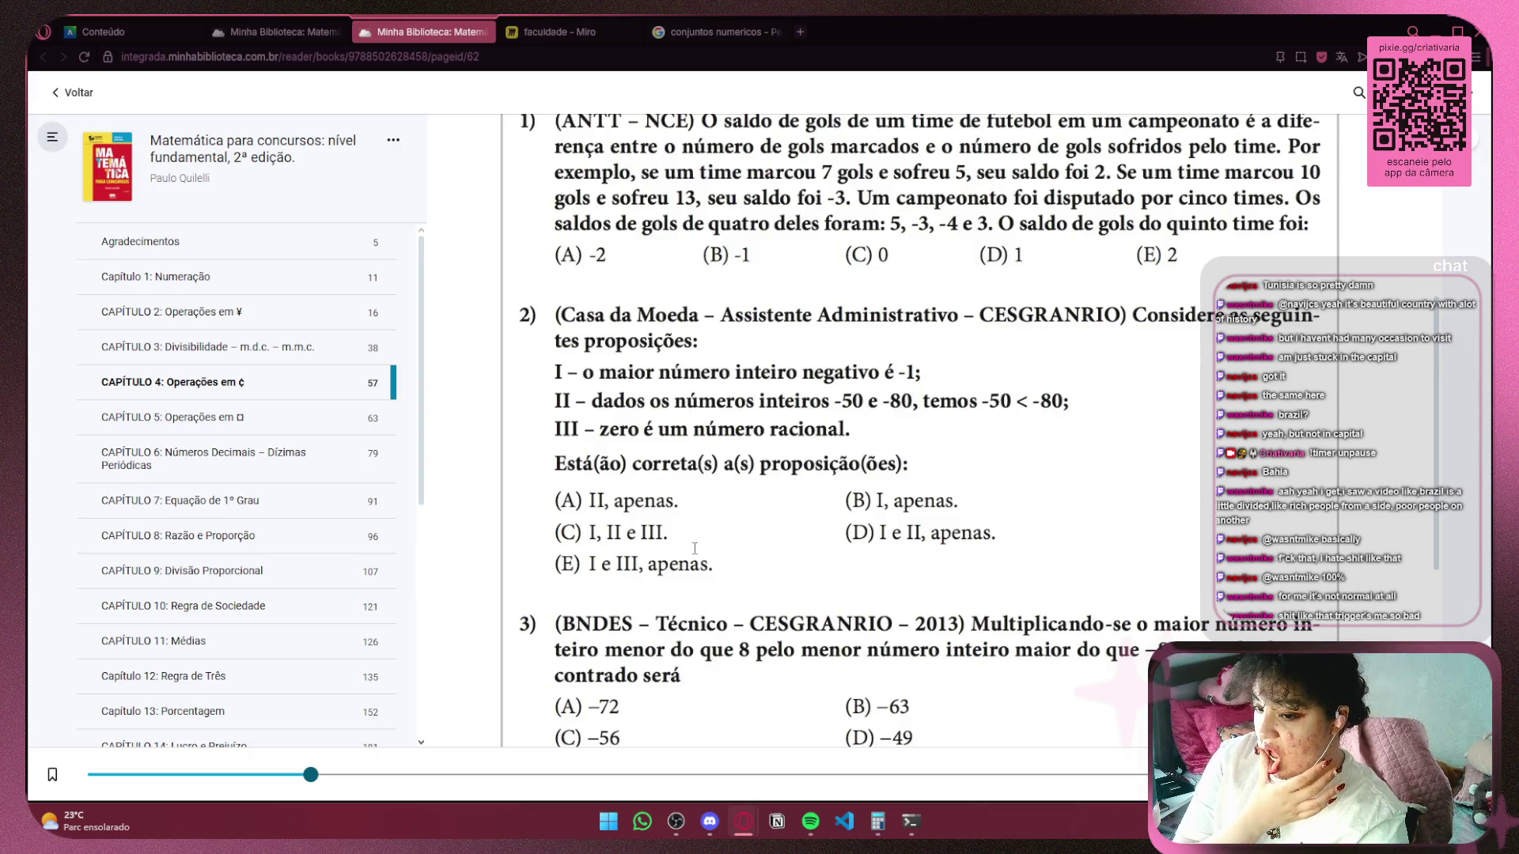
{"action": "left_click", "coordinate": [285, 32]}
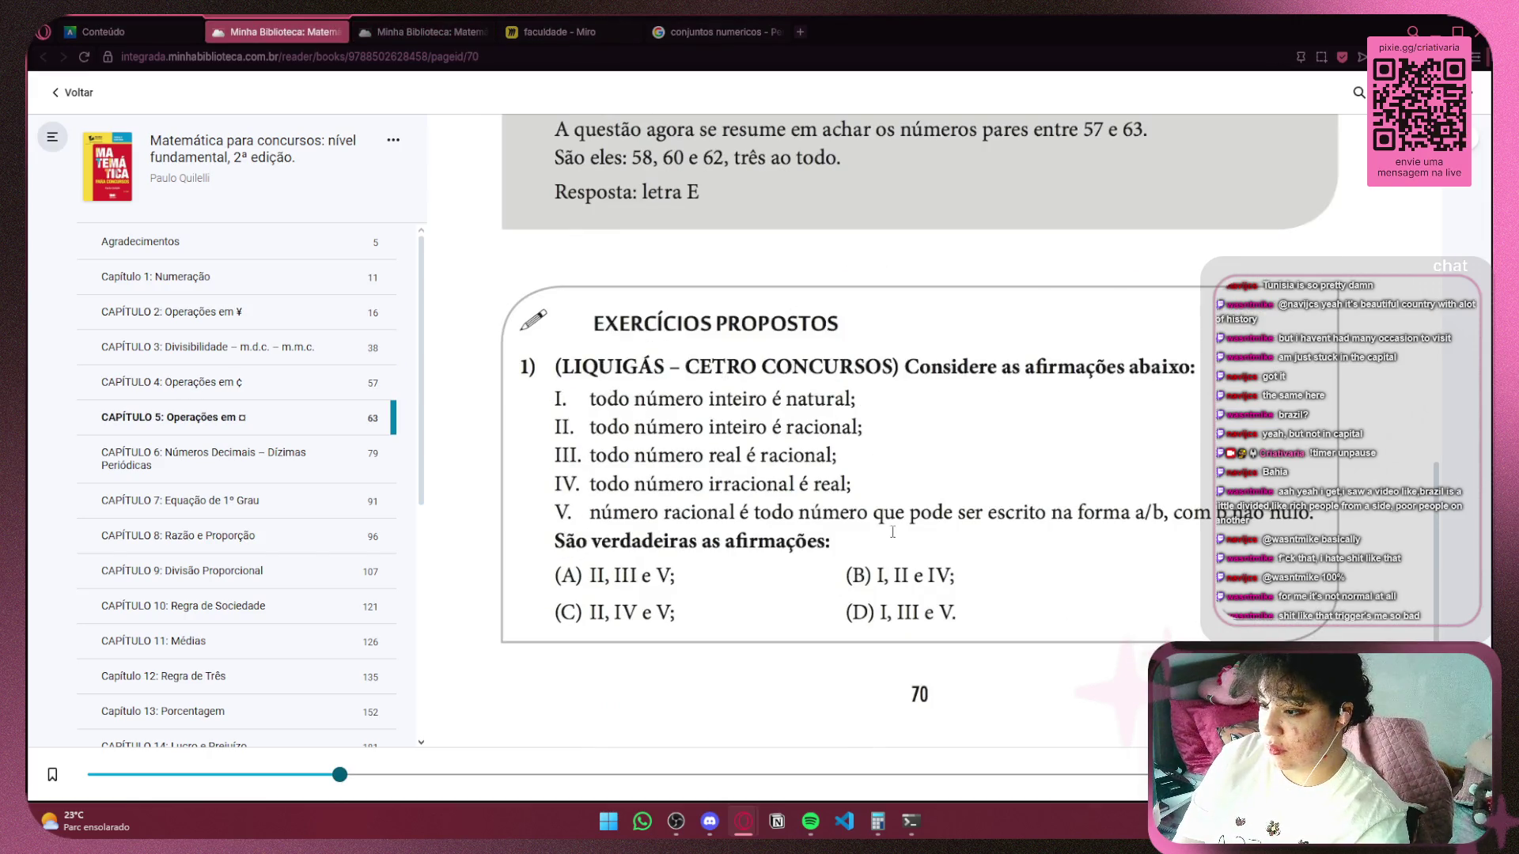
{"action": "scroll", "coordinate": [892, 532], "scroll_direction": "up", "scroll_amount": 5}
{"action": "scroll", "coordinate": [1028, 585], "scroll_direction": "down", "scroll_amount": 5}
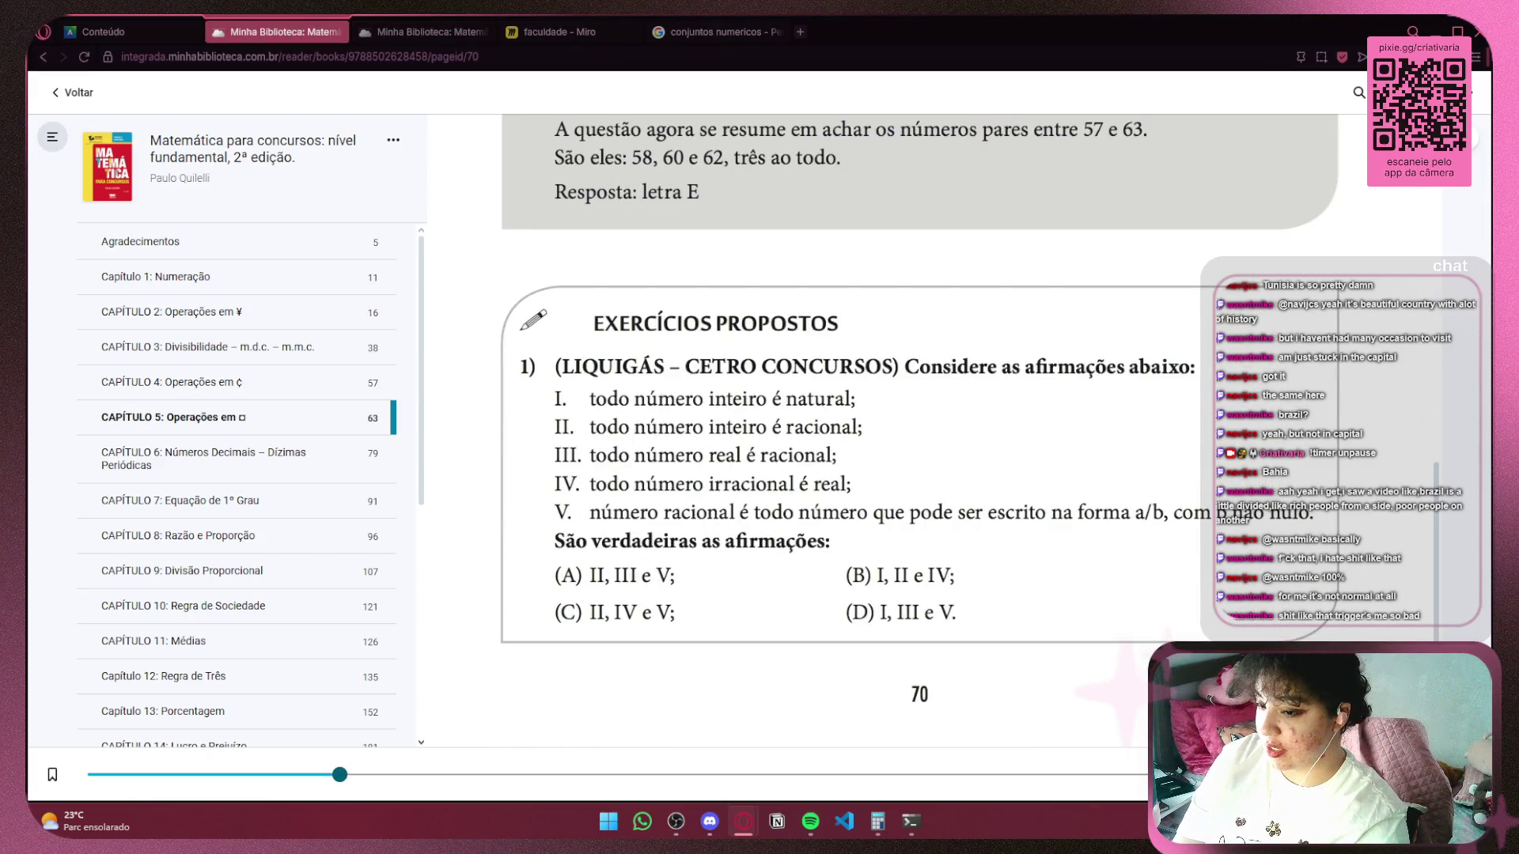
{"action": "scroll", "coordinate": [917, 431], "scroll_direction": "down", "scroll_amount": 6}
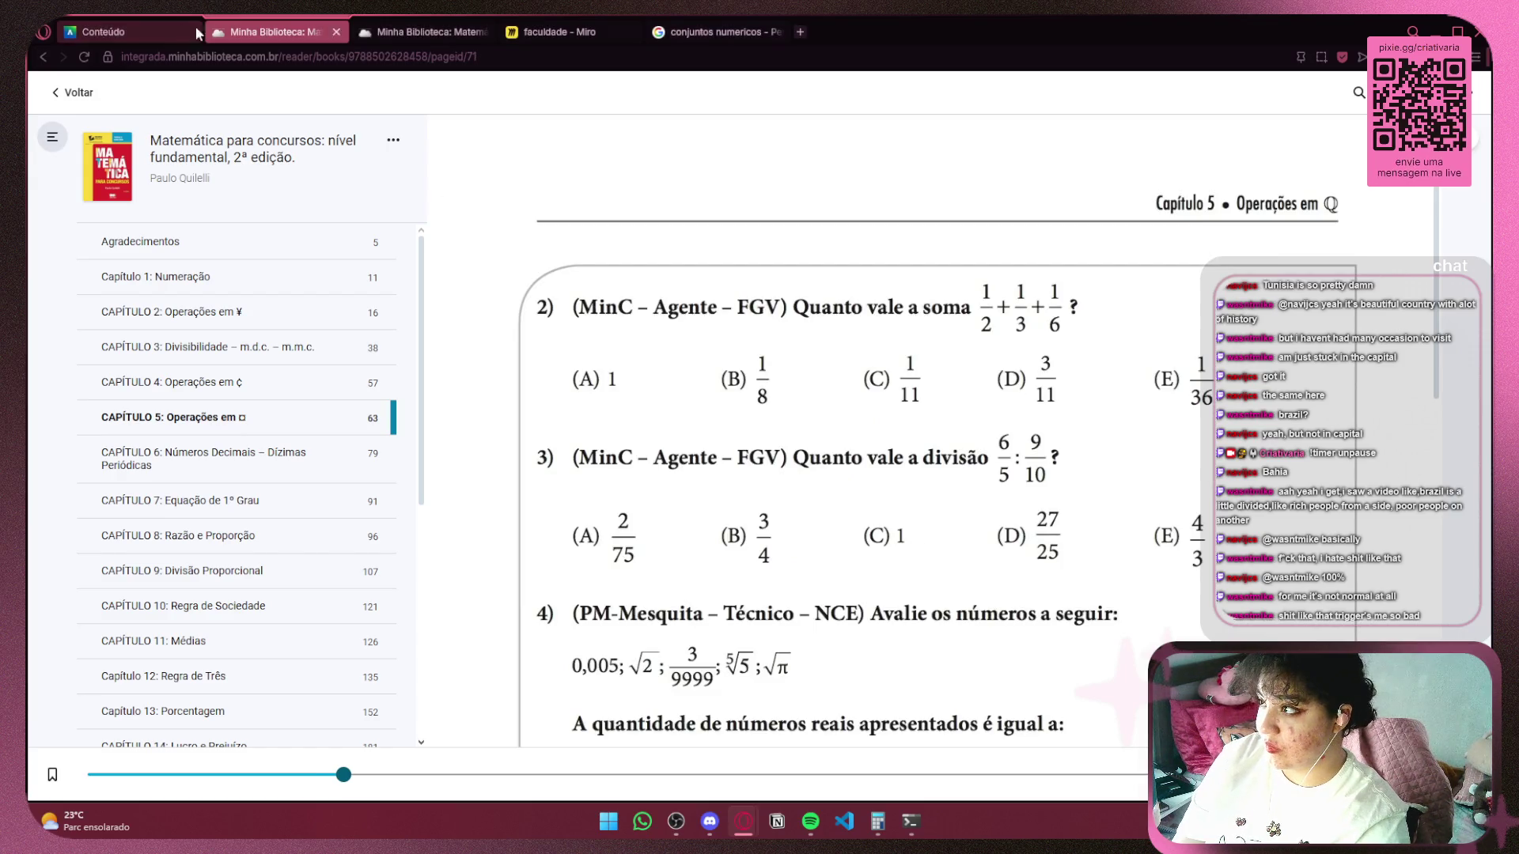
{"action": "left_click", "coordinate": [131, 32]}
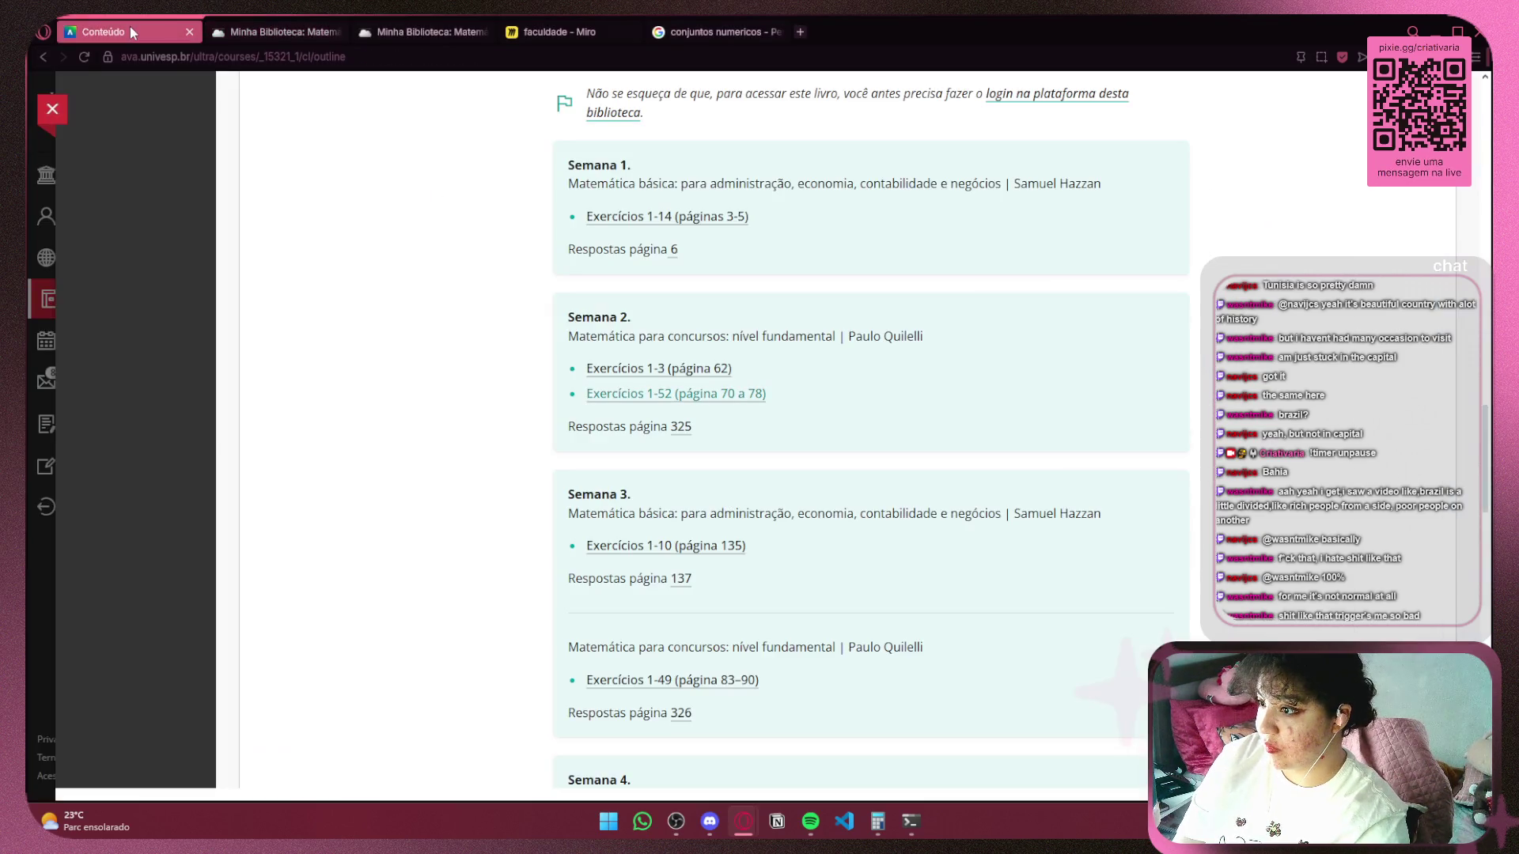
{"action": "left_click", "coordinate": [273, 32]}
{"action": "scroll", "coordinate": [1326, 344], "scroll_direction": "down", "scroll_amount": 2}
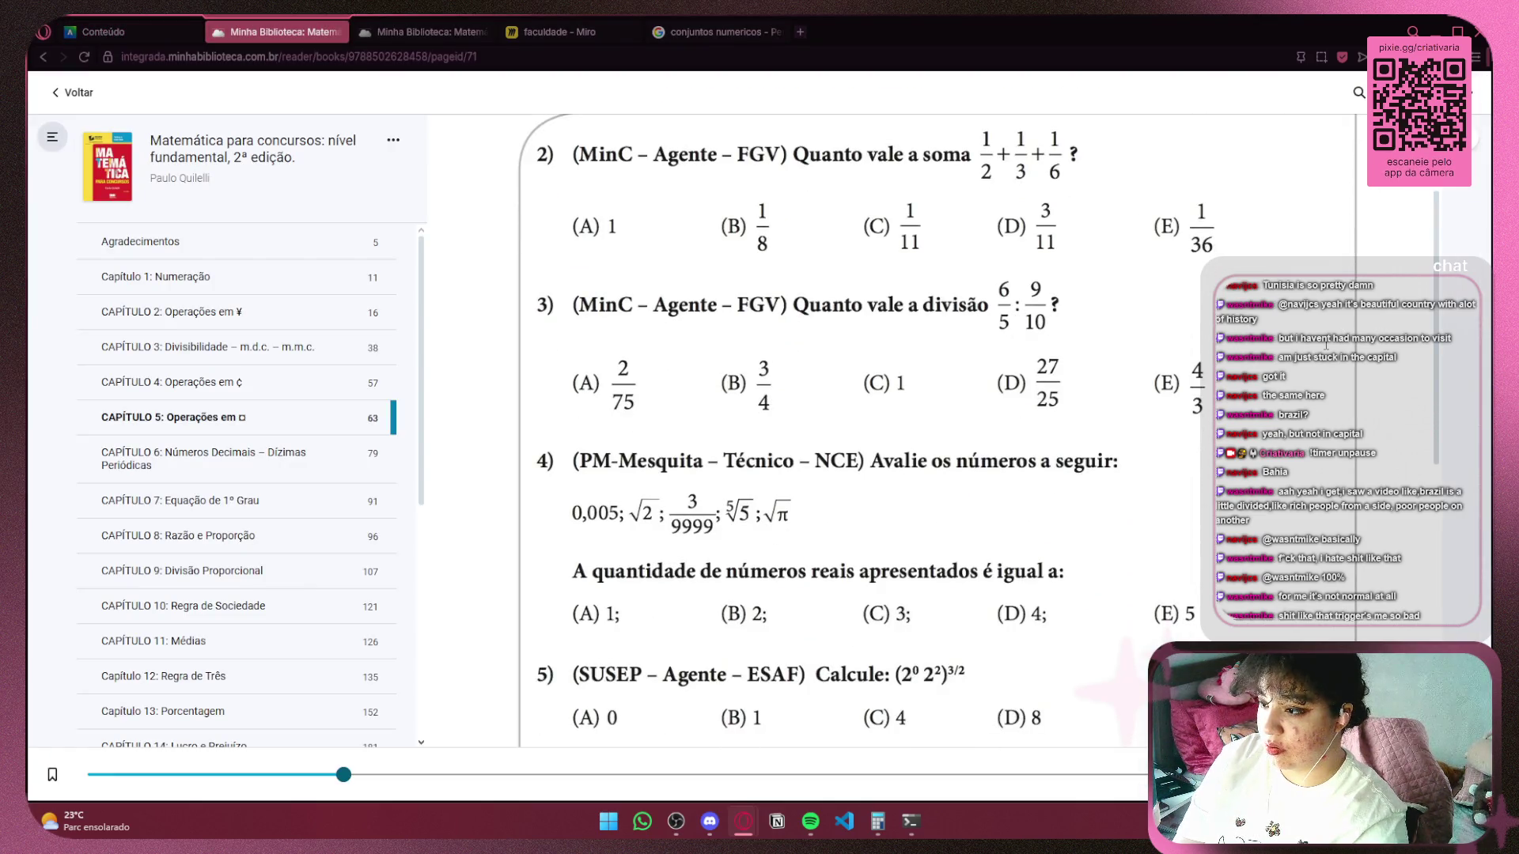
Screen-capture question 2 on 1/2 + 1/3 + 1/6 and return to the Miro board.
{"action": "key", "text": "super+shift+s"}
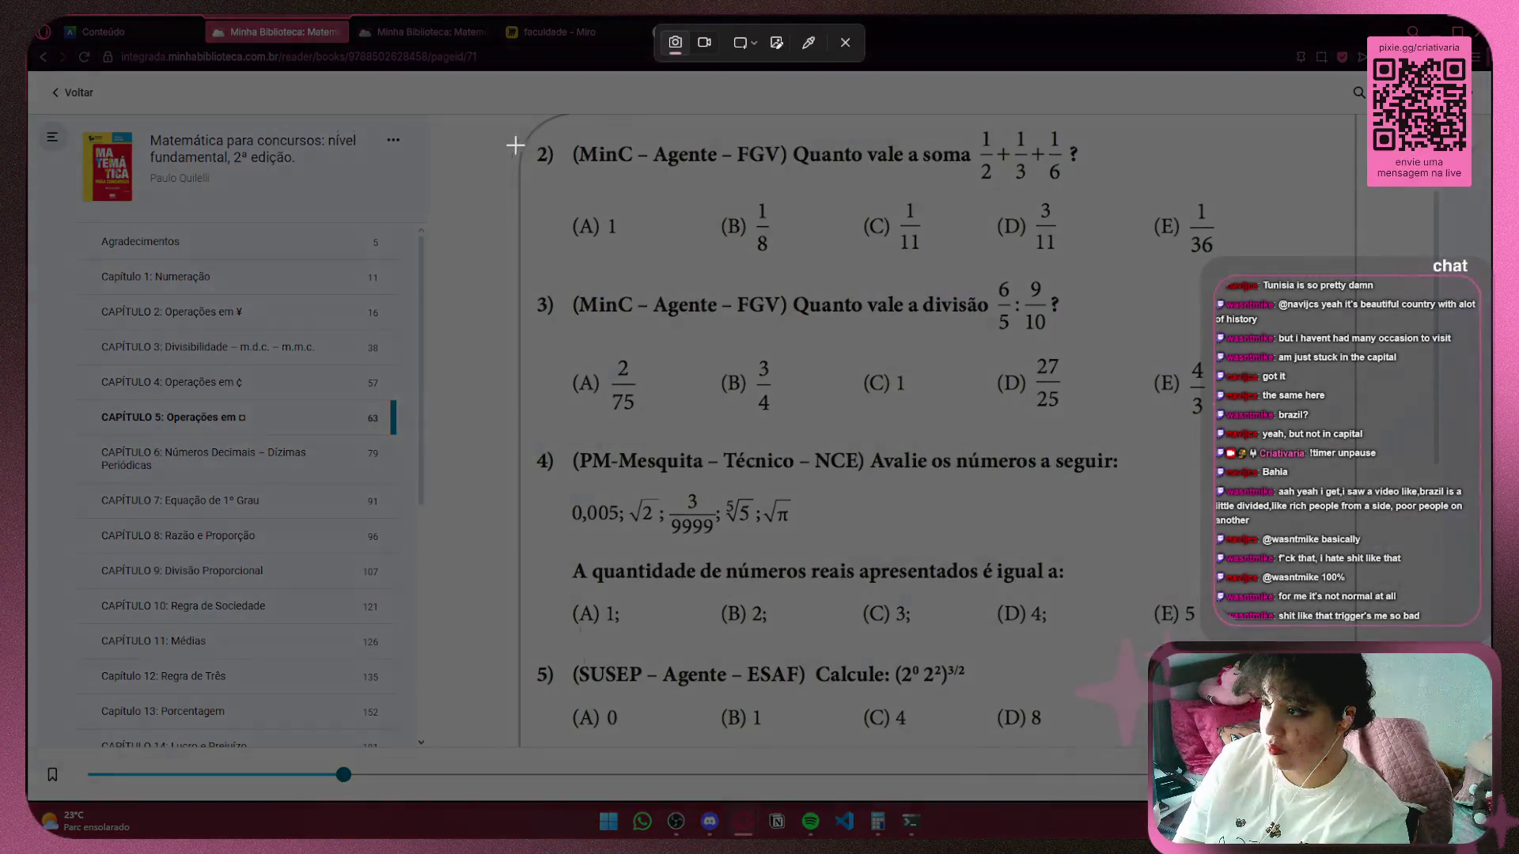
{"action": "mouse_move", "coordinate": [501, 122]}
{"action": "left_mouse_down"}
{"action": "mouse_move", "coordinate": [1195, 284]}
{"action": "mouse_move", "coordinate": [1264, 287]}
{"action": "left_mouse_up"}
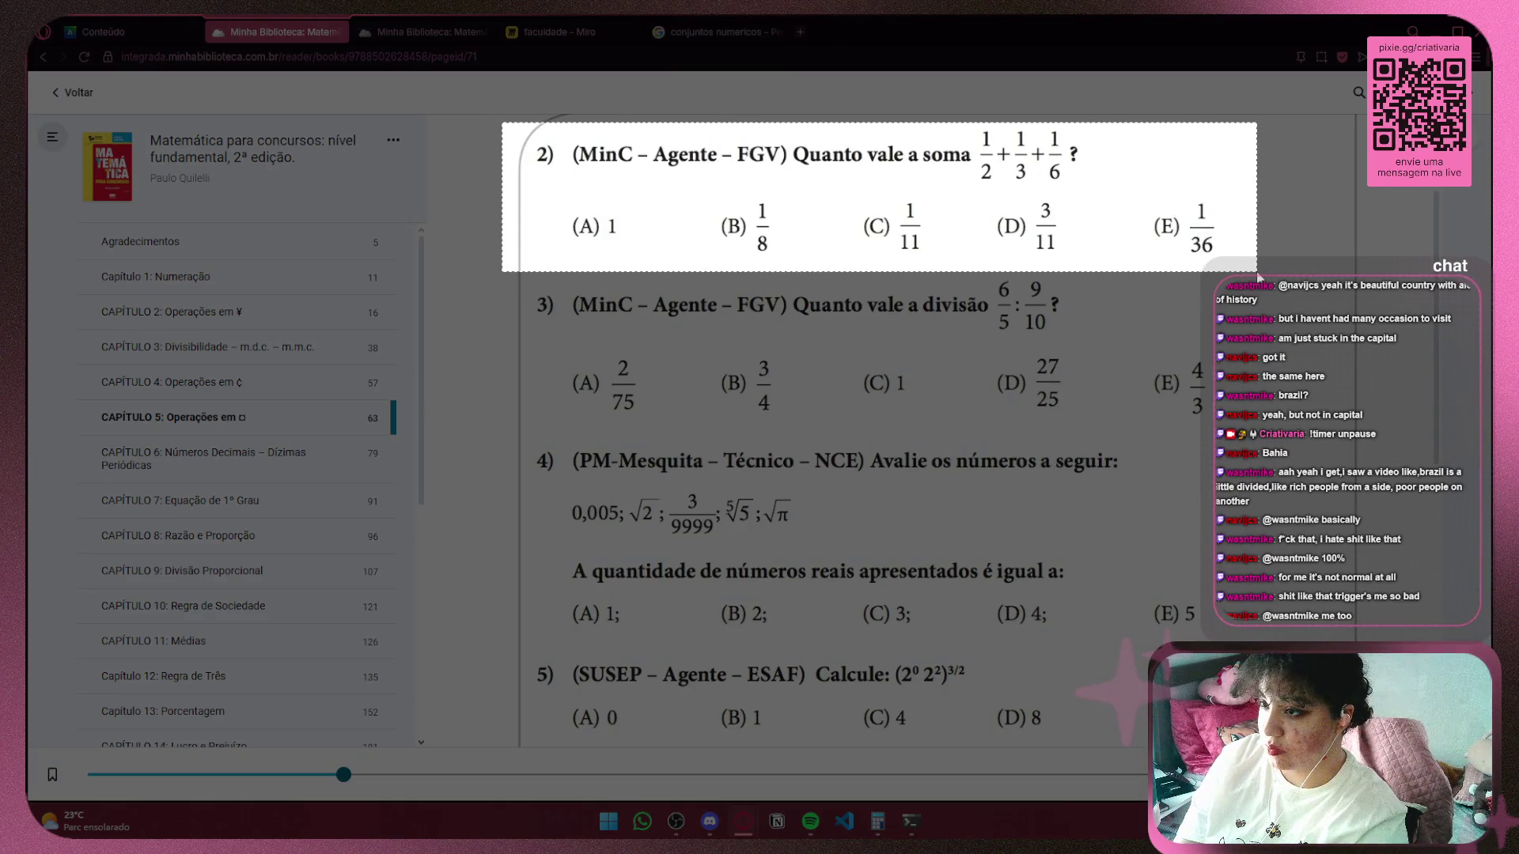
{"action": "left_click", "coordinate": [563, 32]}
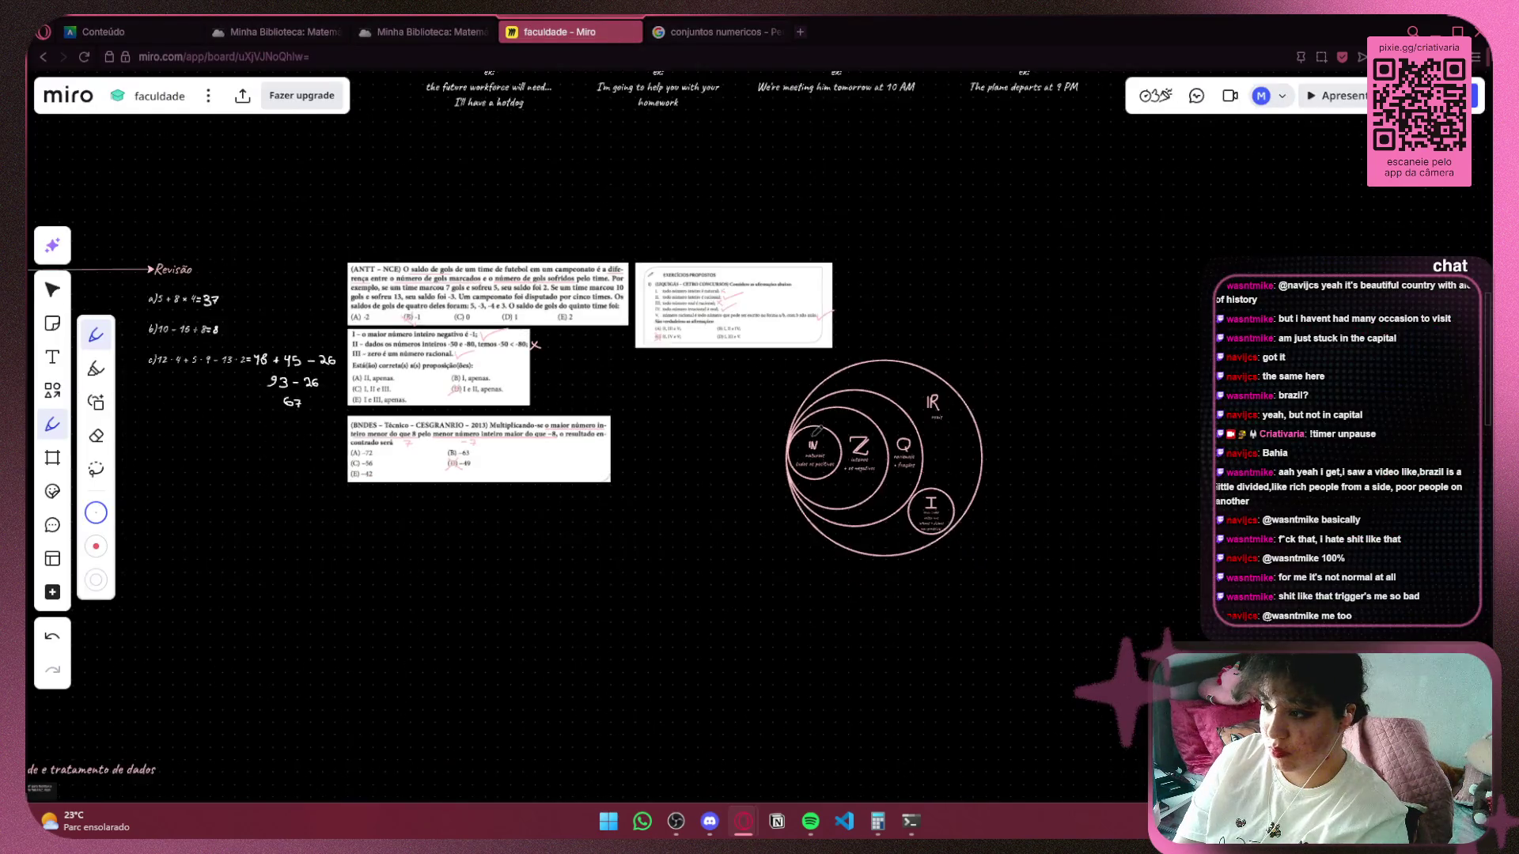
Select the number-set diagram and move it further left to make room.
{"action": "mouse_move", "coordinate": [689, 404]}
{"action": "left_mouse_down"}
{"action": "mouse_move", "coordinate": [518, 373]}
{"action": "mouse_move", "coordinate": [849, 369]}
{"action": "left_mouse_up"}
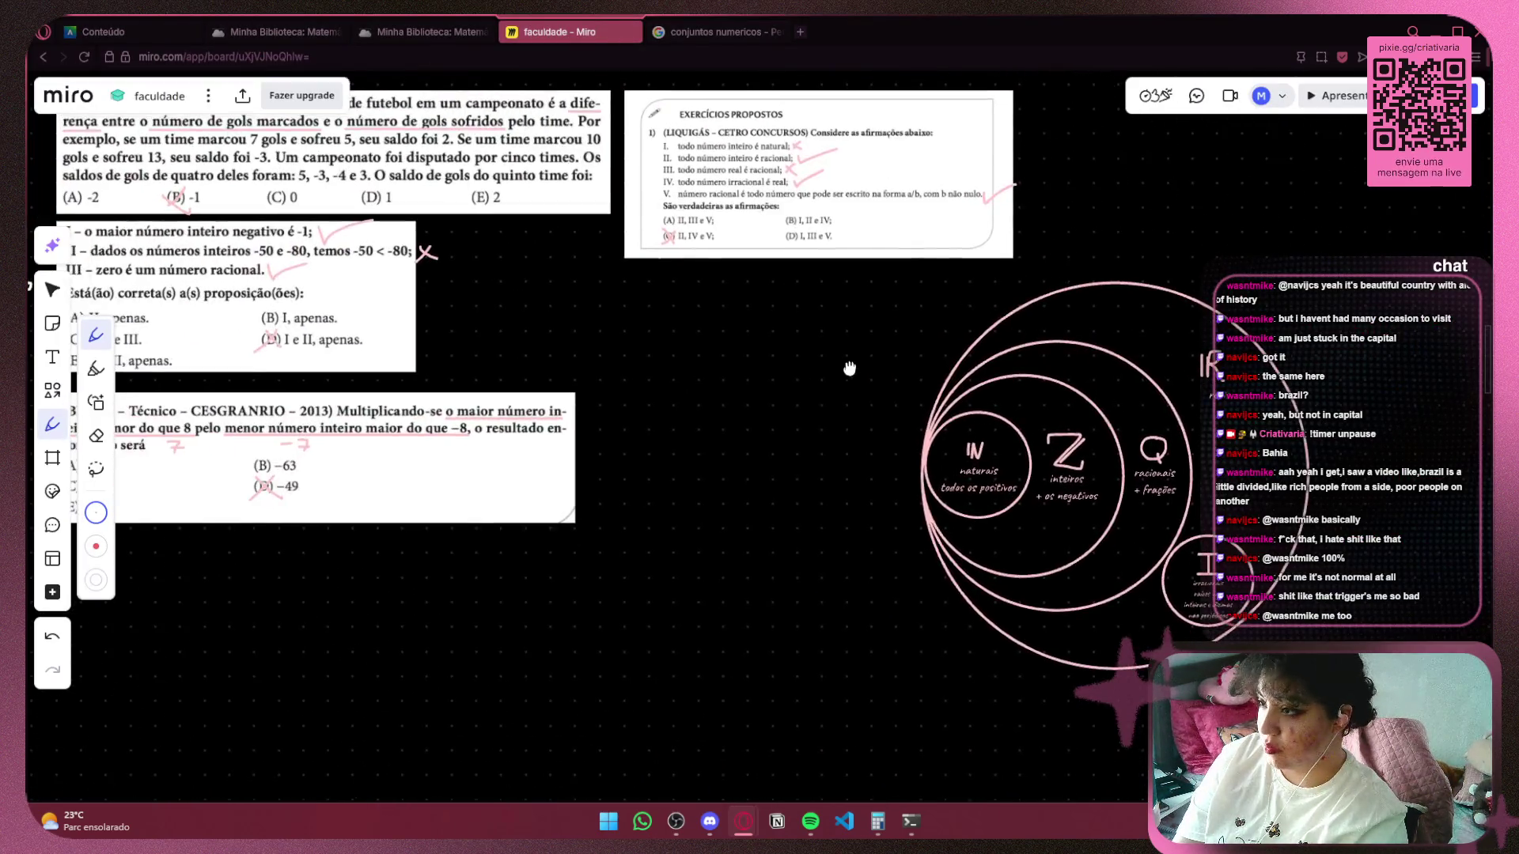
{"action": "left_click", "coordinate": [52, 289]}
{"action": "mouse_move", "coordinate": [894, 295]}
{"action": "left_mouse_down"}
{"action": "mouse_move", "coordinate": [1341, 302]}
{"action": "mouse_move", "coordinate": [1408, 675]}
{"action": "left_mouse_up"}
{"action": "left_click_drag", "start_coordinate": [894, 674], "coordinate": [898, 693]}
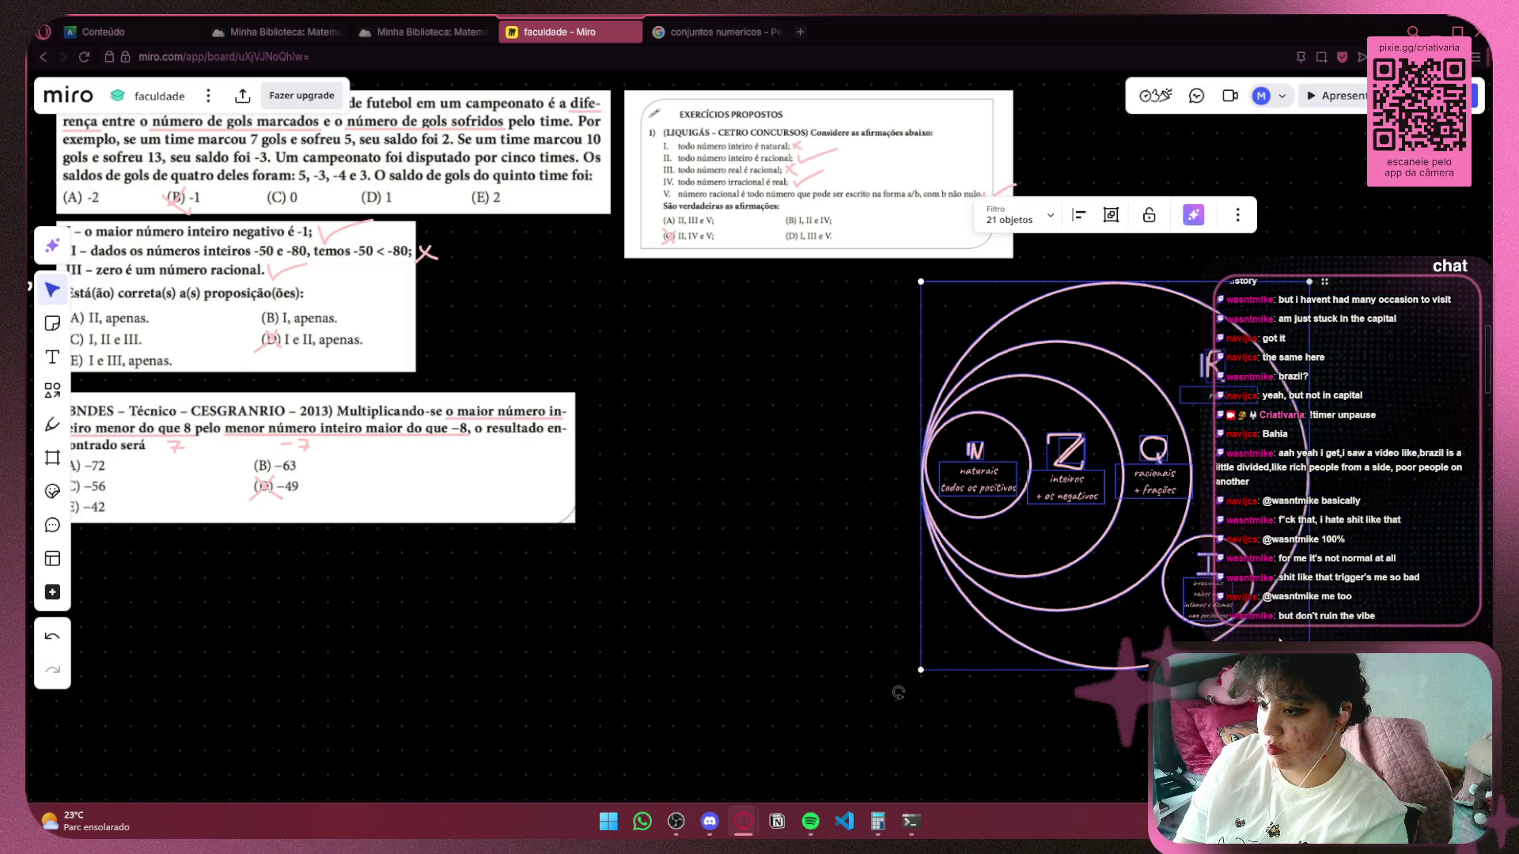
{"action": "left_click_drag", "start_coordinate": [1277, 609], "coordinate": [957, 632]}
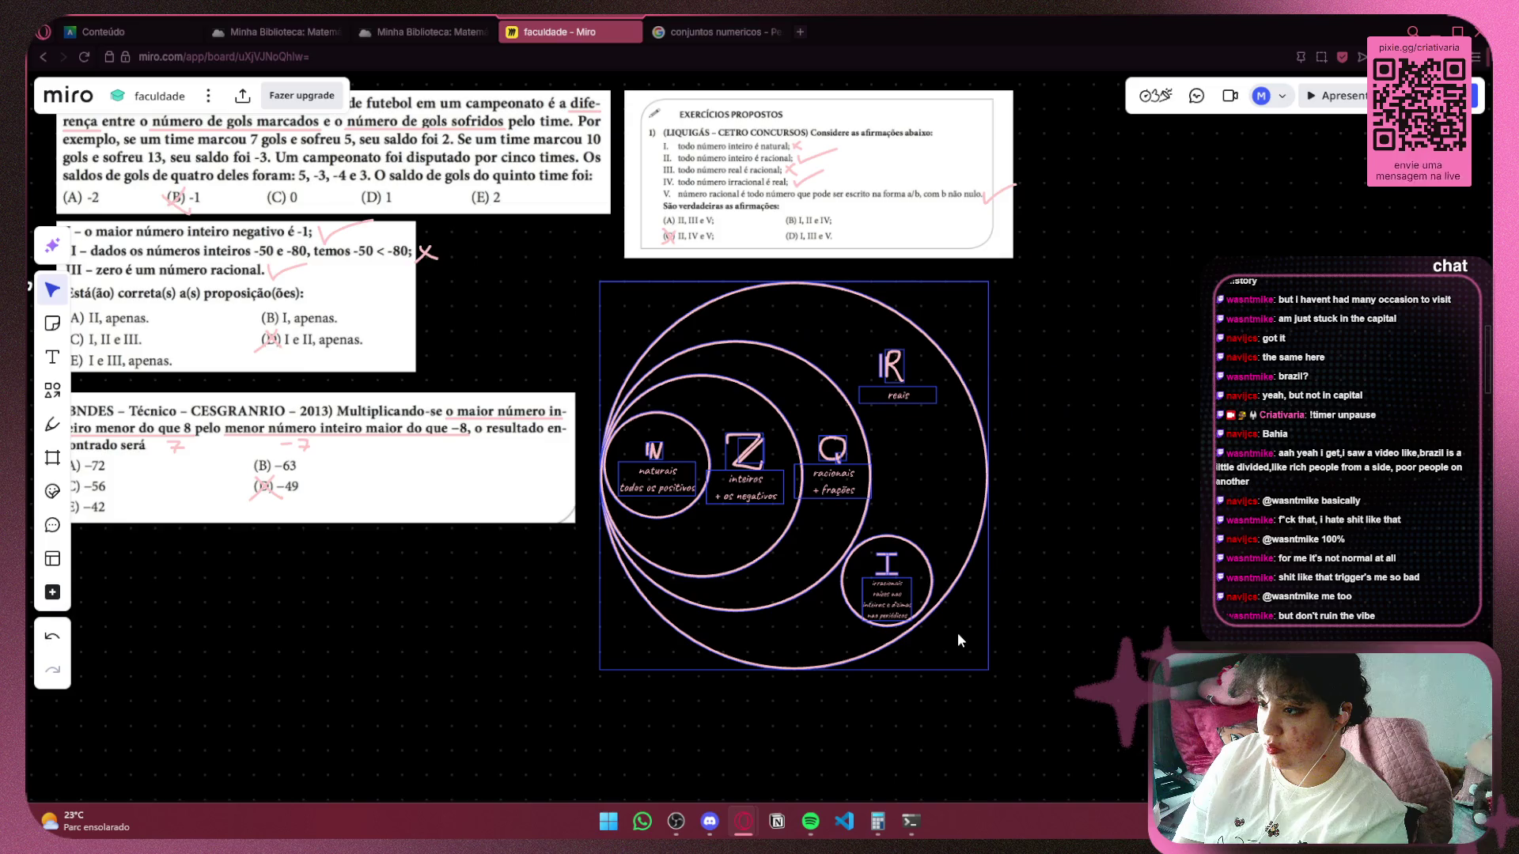
{"action": "left_click", "coordinate": [1159, 599]}
{"action": "scroll", "coordinate": [1159, 506], "scroll_direction": "down", "scroll_amount": 5}
{"action": "scroll", "coordinate": [725, 549], "scroll_direction": "up", "scroll_amount": 6}
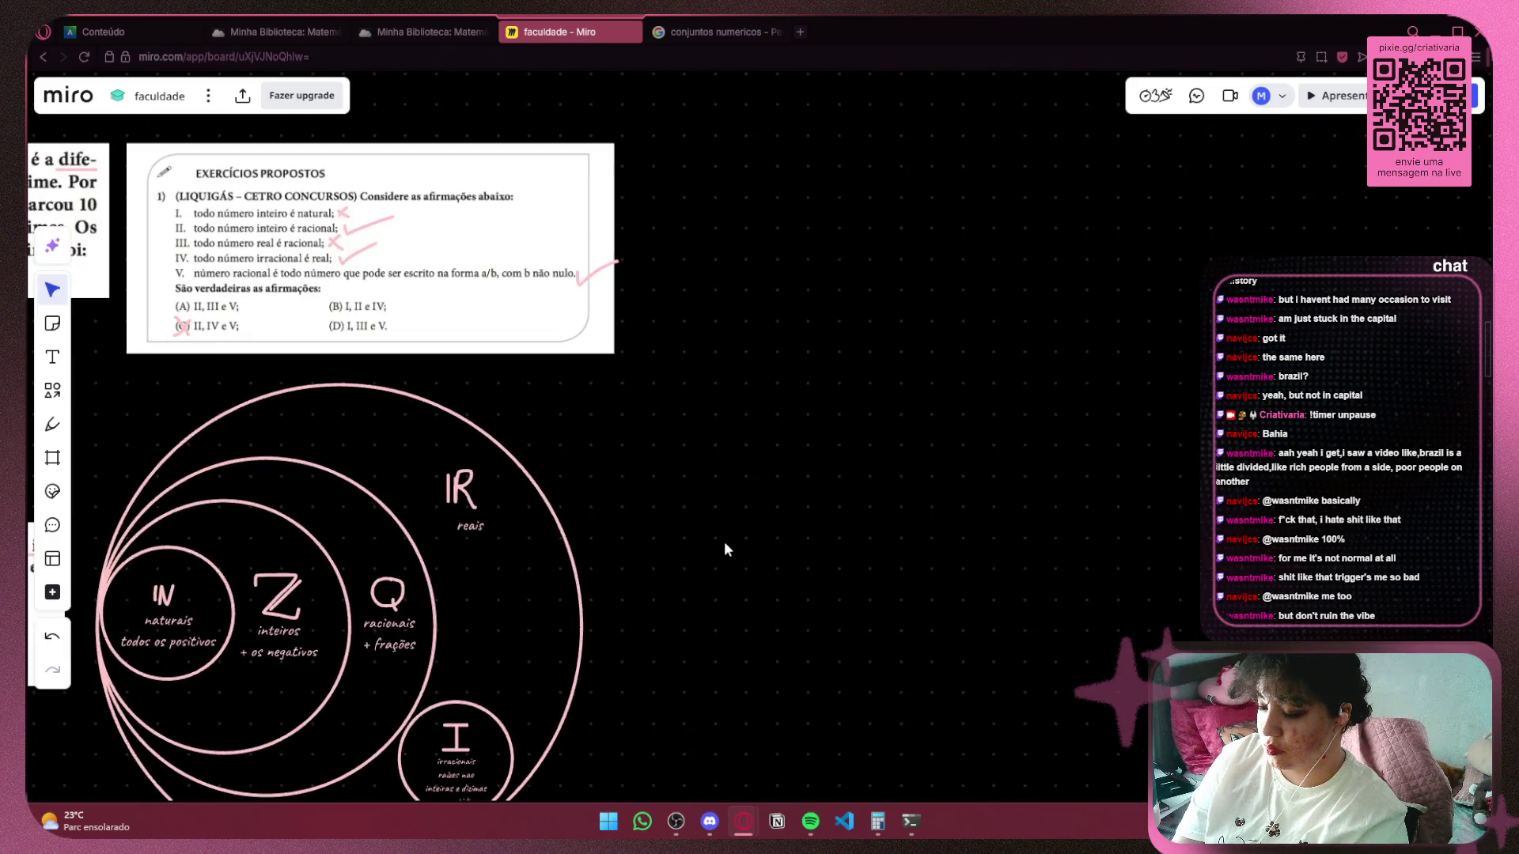
Paste the question image, shrink it beside the diagram and crop its left edge.
{"action": "key", "text": "ctrl+v"}
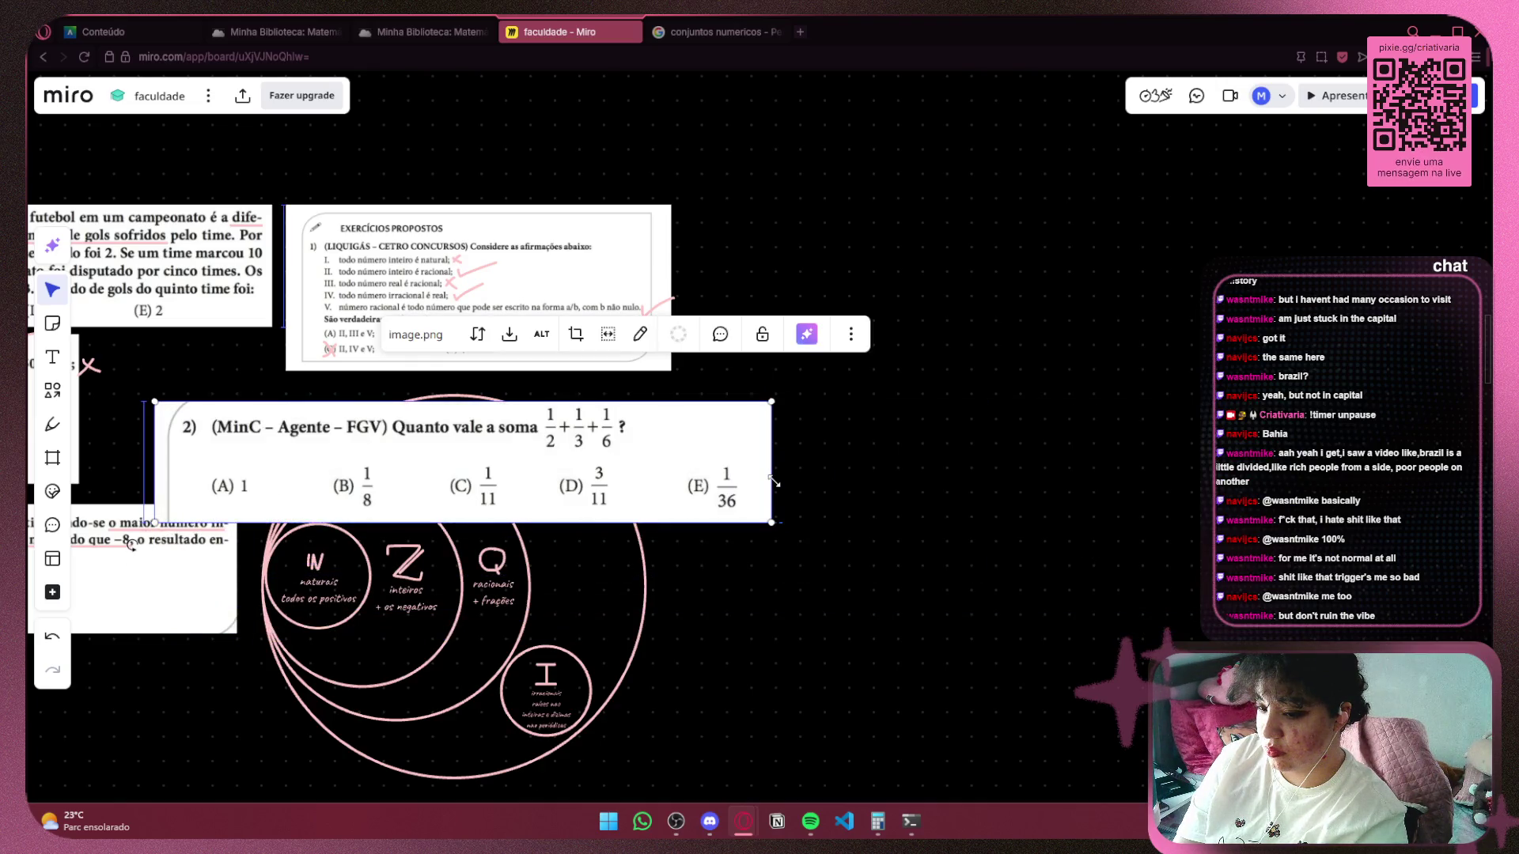
{"action": "left_click_drag", "start_coordinate": [696, 467], "coordinate": [1188, 475]}
{"action": "left_click_drag", "start_coordinate": [1261, 412], "coordinate": [903, 481]}
{"action": "mouse_move", "coordinate": [819, 515]}
{"action": "left_mouse_down"}
{"action": "mouse_move", "coordinate": [817, 432]}
{"action": "mouse_move", "coordinate": [1003, 474]}
{"action": "left_mouse_up"}
{"action": "scroll", "coordinate": [589, 210], "scroll_direction": "up", "scroll_amount": 5}
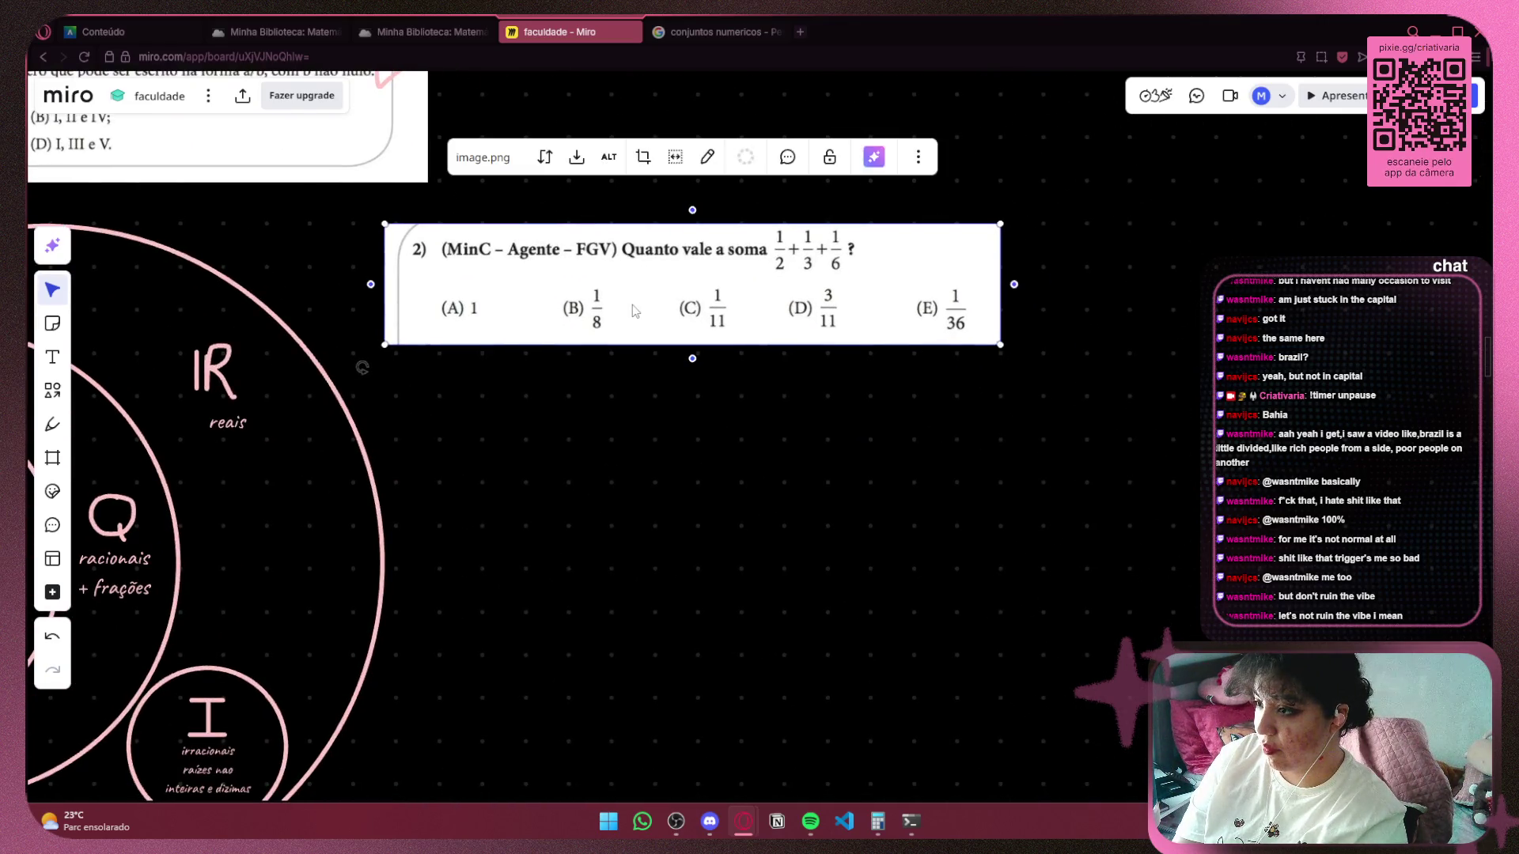
{"action": "left_click_drag", "start_coordinate": [382, 287], "coordinate": [407, 287]}
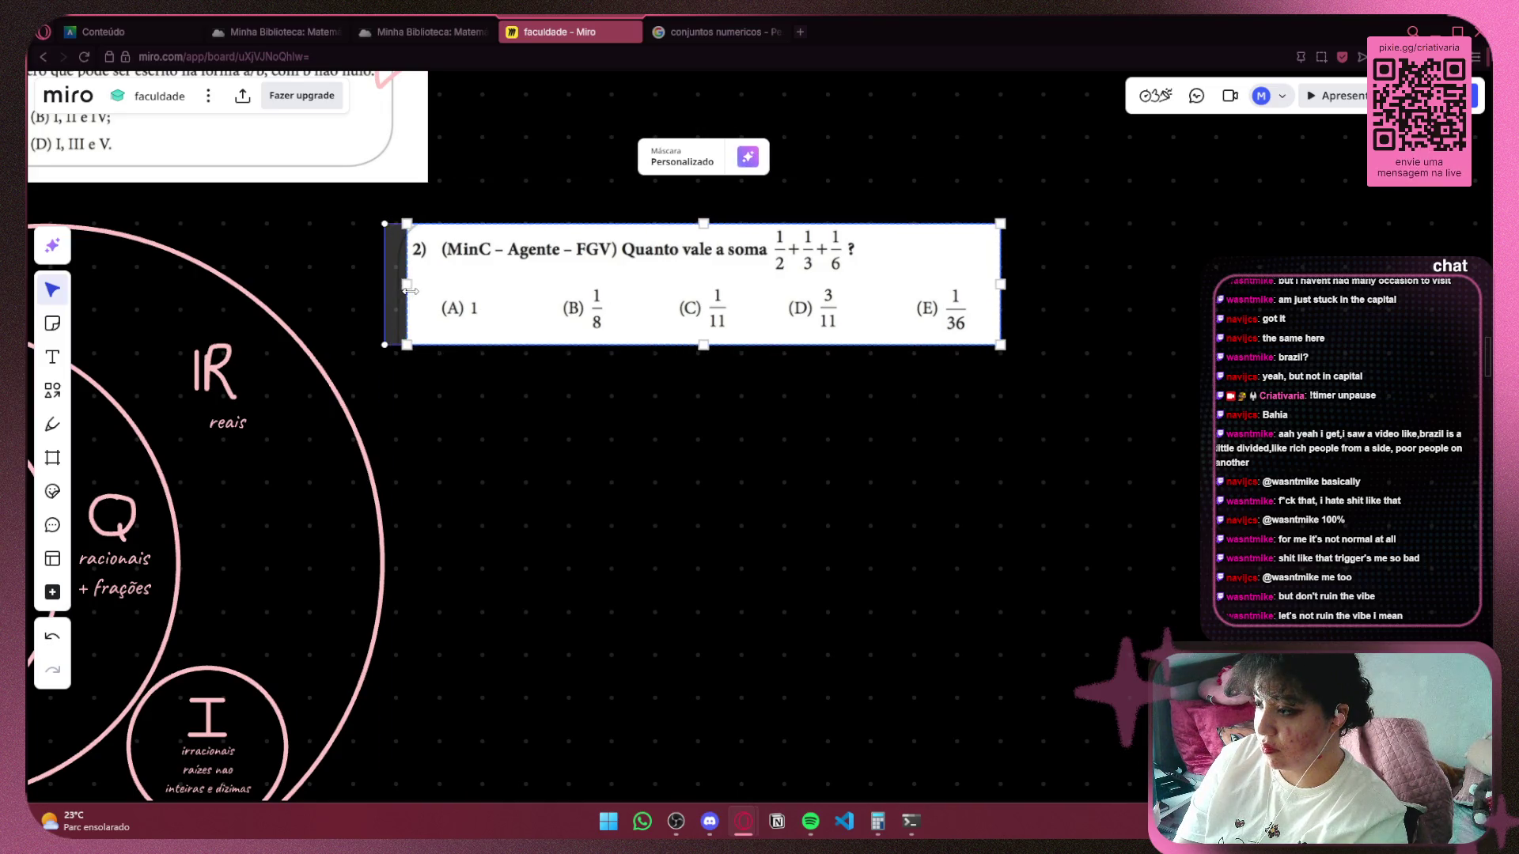
{"action": "left_click", "coordinate": [465, 430]}
Nudge and enlarge the question image, then center the view on it.
{"action": "key", "text": "p"}
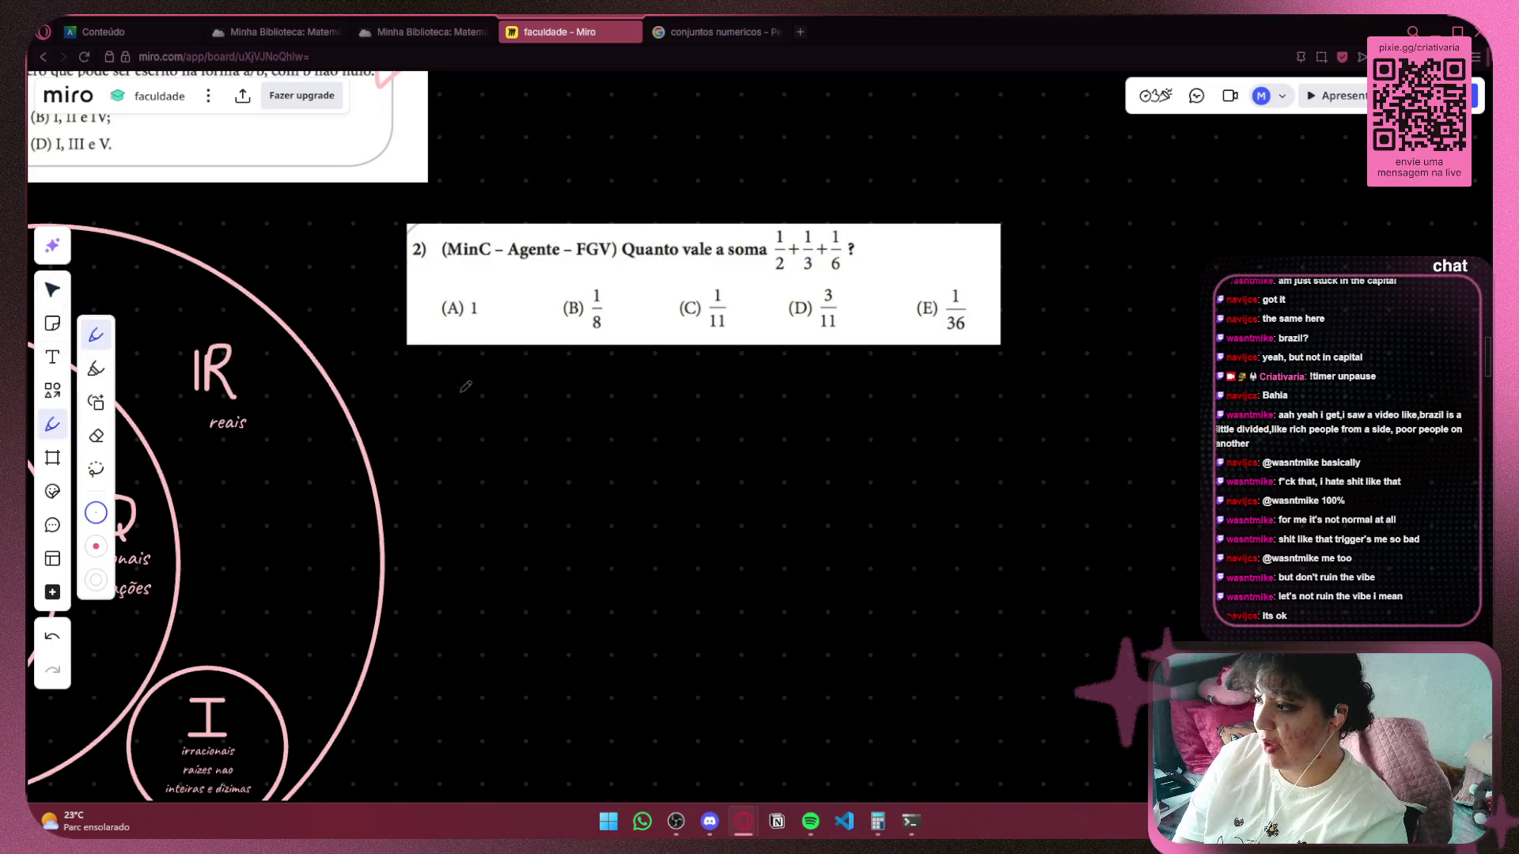
{"action": "key", "text": "ctrl+minus"}
{"action": "left_click", "coordinate": [49, 293]}
{"action": "scroll", "coordinate": [627, 464], "scroll_direction": "up", "scroll_amount": 3}
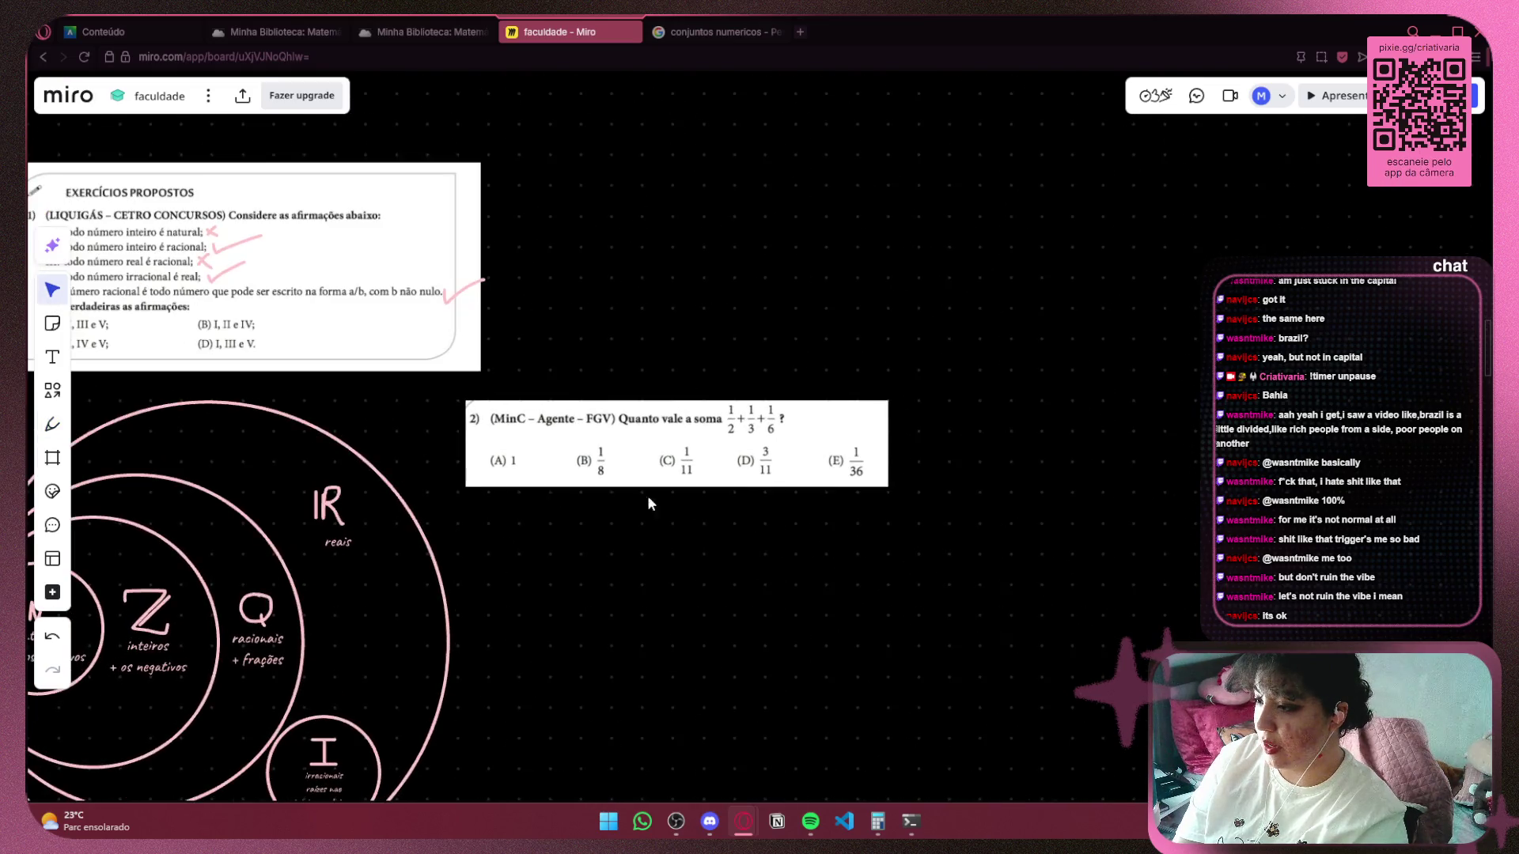
{"action": "left_click_drag", "start_coordinate": [606, 444], "coordinate": [652, 444]}
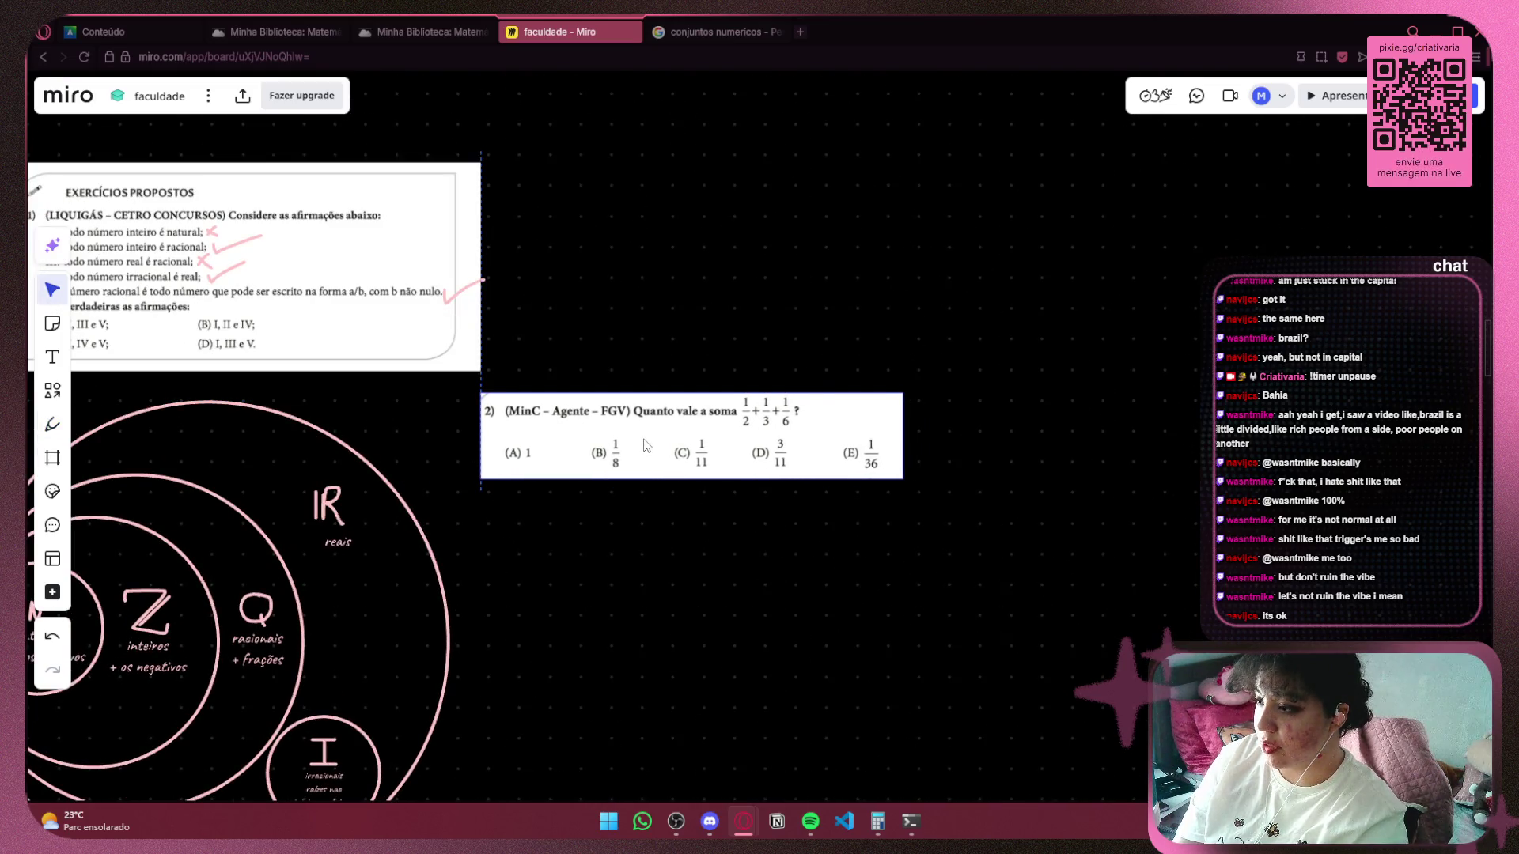
{"action": "left_click_drag", "start_coordinate": [910, 484], "coordinate": [919, 484]}
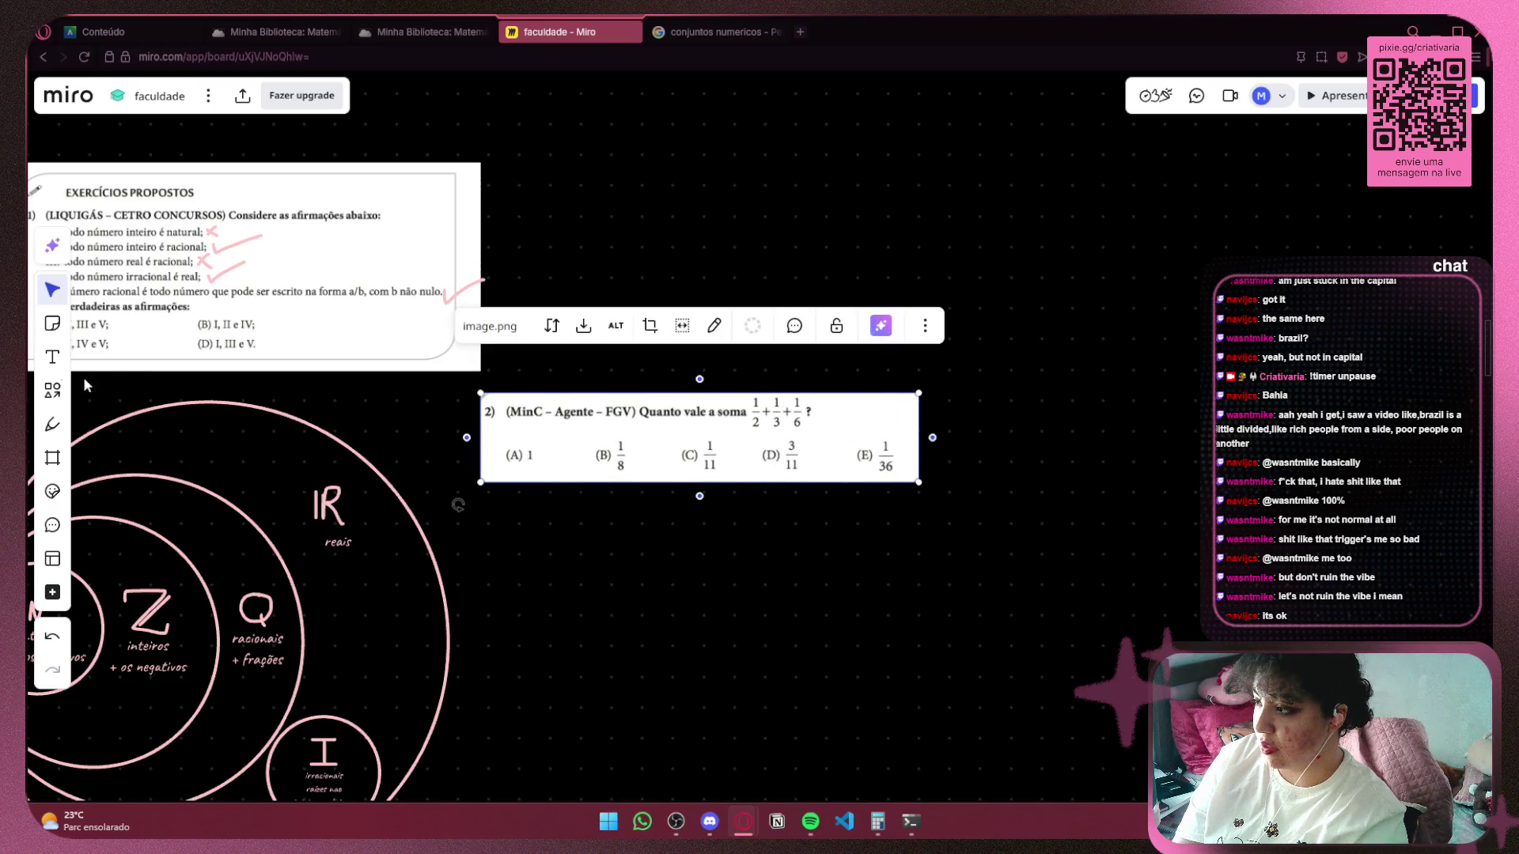
{"action": "key", "text": "p"}
{"action": "scroll", "coordinate": [696, 522], "scroll_direction": "up", "scroll_amount": 3}
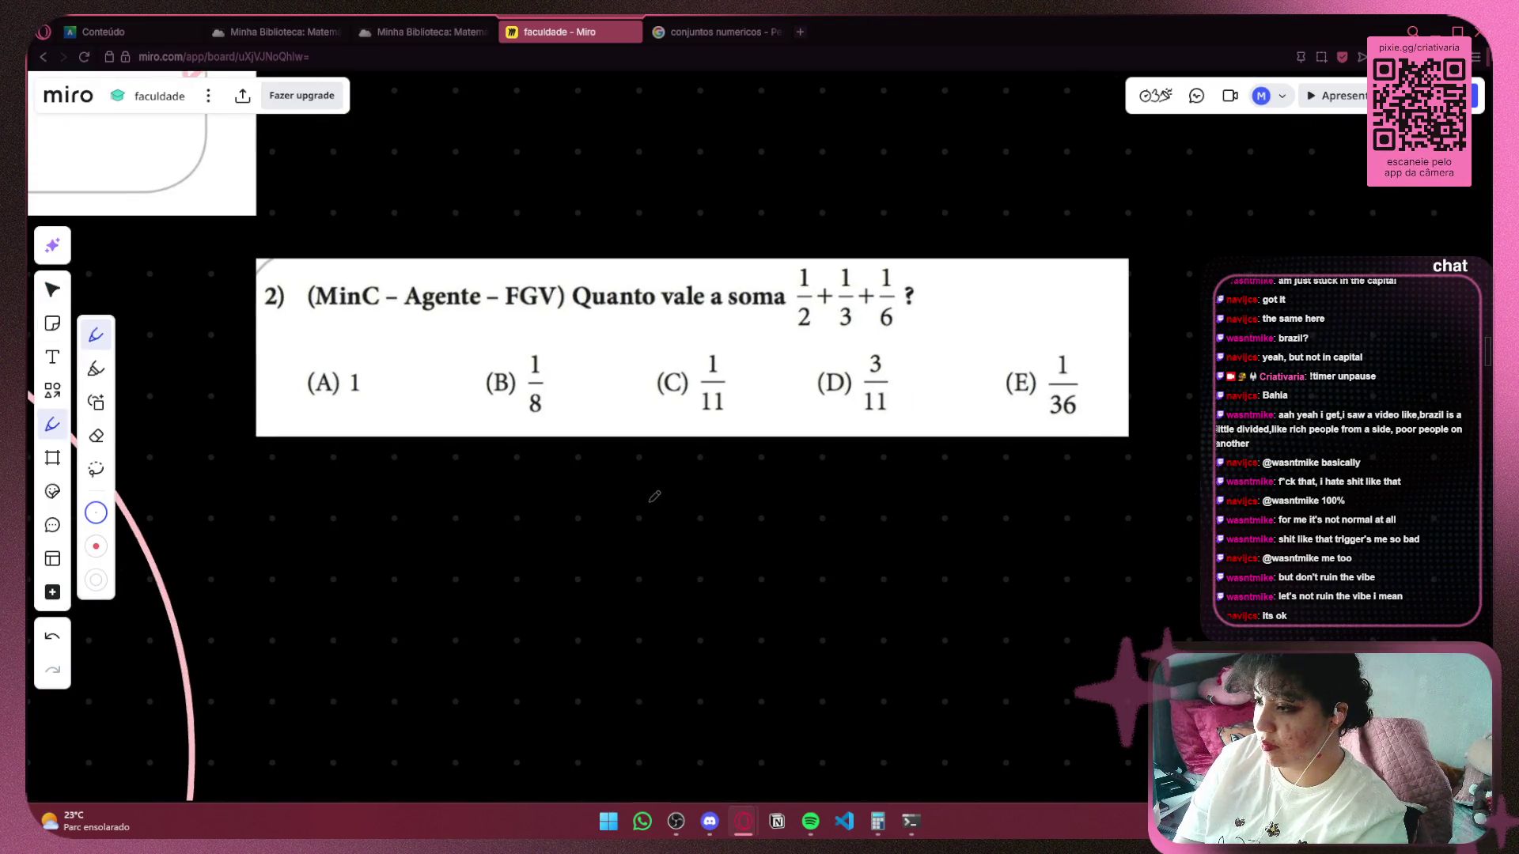
{"action": "mouse_move", "coordinate": [498, 440]}
{"action": "left_mouse_down"}
{"action": "mouse_move", "coordinate": [206, 614]}
{"action": "mouse_move", "coordinate": [620, 430]}
{"action": "mouse_move", "coordinate": [1004, 328]}
{"action": "mouse_move", "coordinate": [975, 350]}
{"action": "left_mouse_up"}
{"action": "left_click_drag", "start_coordinate": [339, 574], "coordinate": [338, 515]}
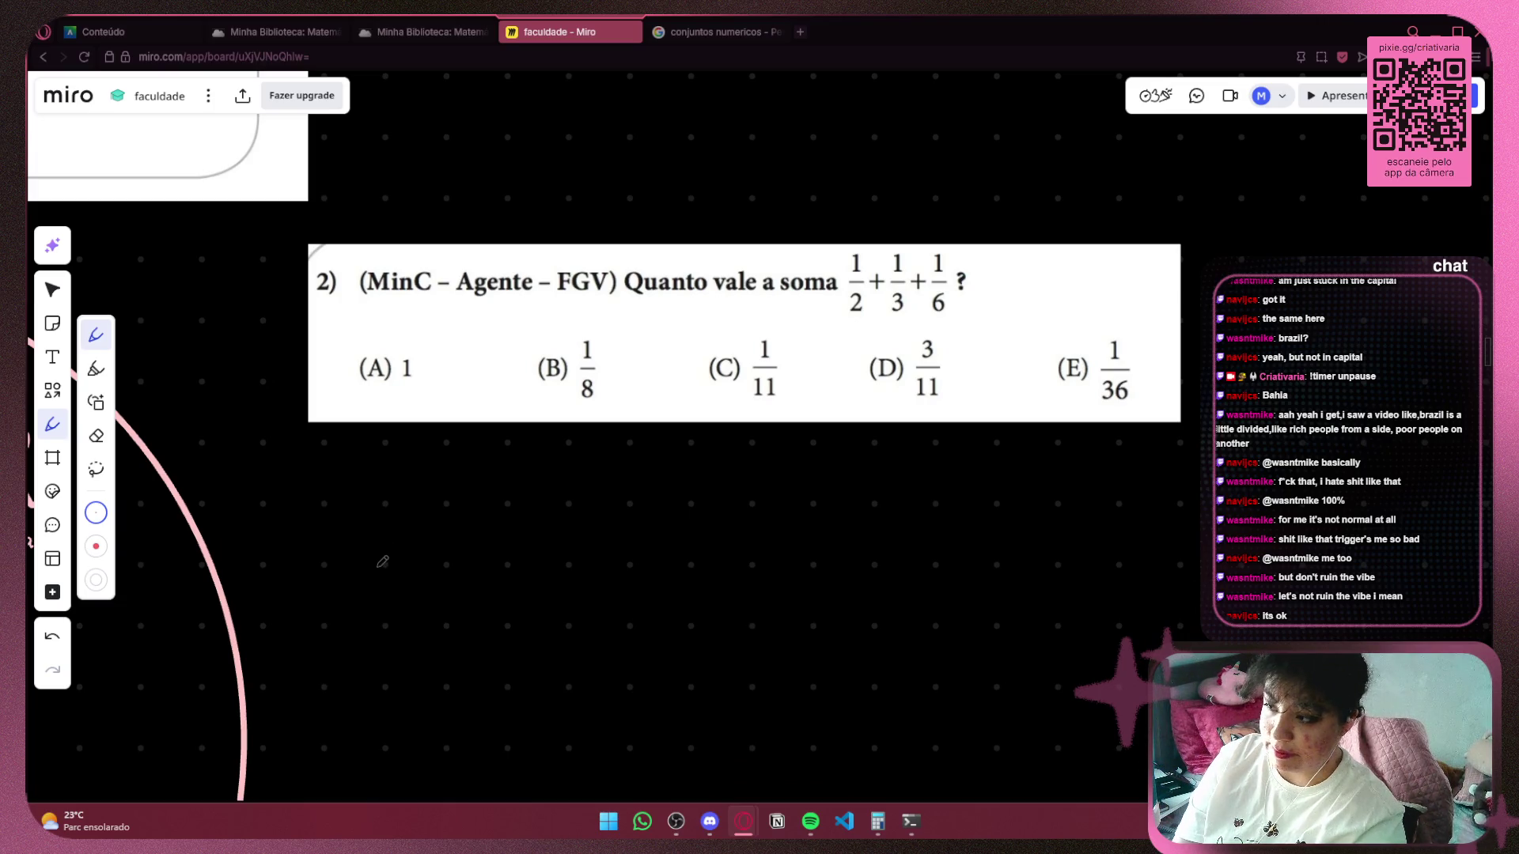
{"action": "left_click_drag", "start_coordinate": [1031, 278], "coordinate": [786, 333]}
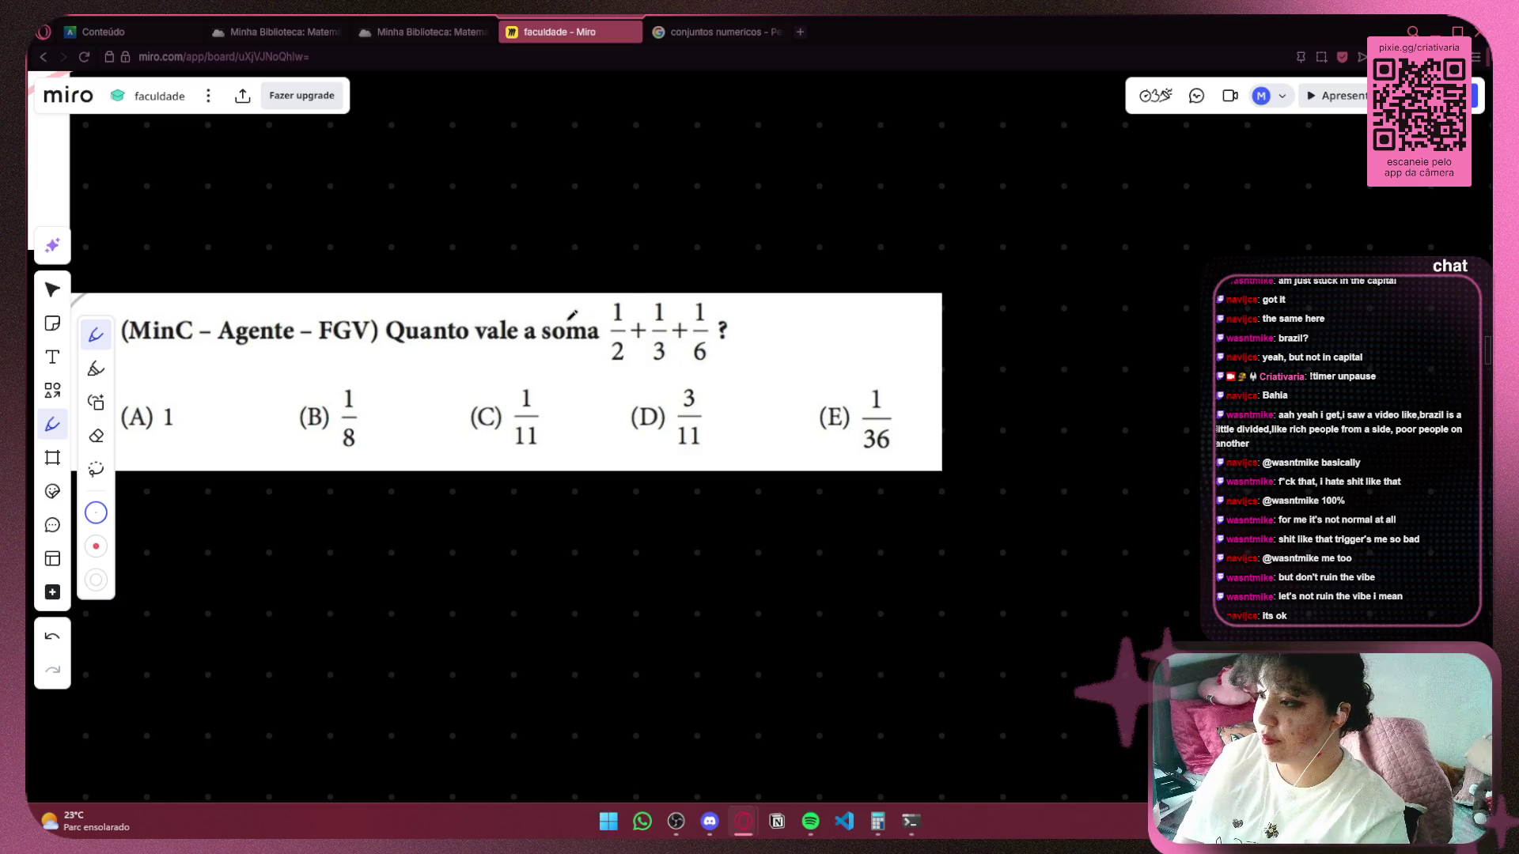
Handwrite the fraction 1/2 in pink below the question, redoing shaky strokes.
{"action": "scroll", "coordinate": [571, 315], "scroll_direction": "left", "scroll_amount": 3}
{"action": "scroll", "coordinate": [572, 315], "scroll_direction": "down", "scroll_amount": 1}
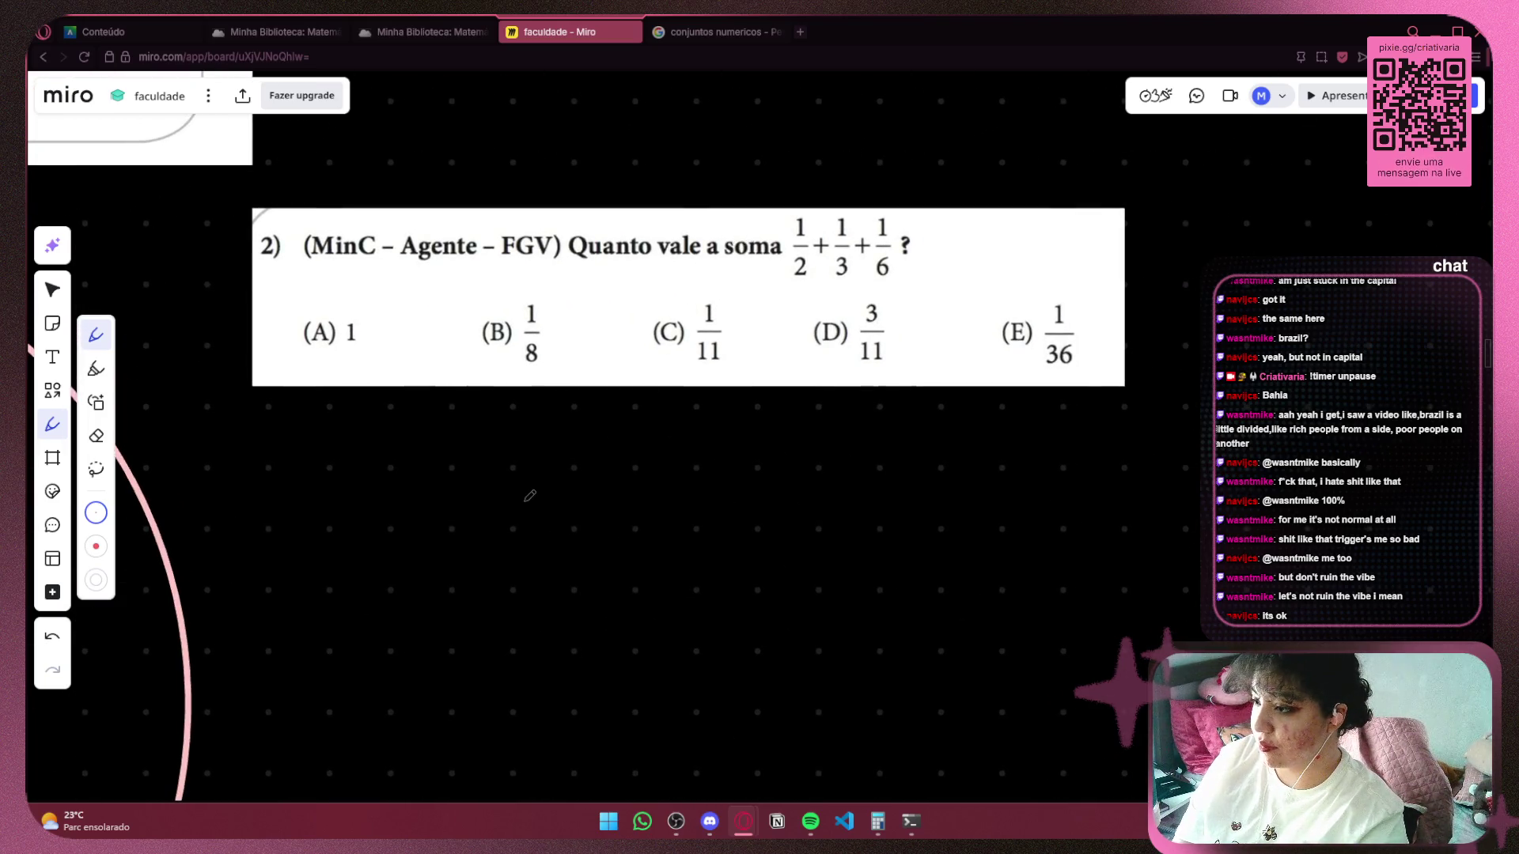
{"action": "mouse_move", "coordinate": [533, 463]}
{"action": "left_mouse_down"}
{"action": "mouse_move", "coordinate": [526, 525]}
{"action": "mouse_move", "coordinate": [576, 538]}
{"action": "mouse_move", "coordinate": [514, 568]}
{"action": "mouse_move", "coordinate": [559, 598]}
{"action": "left_mouse_up"}
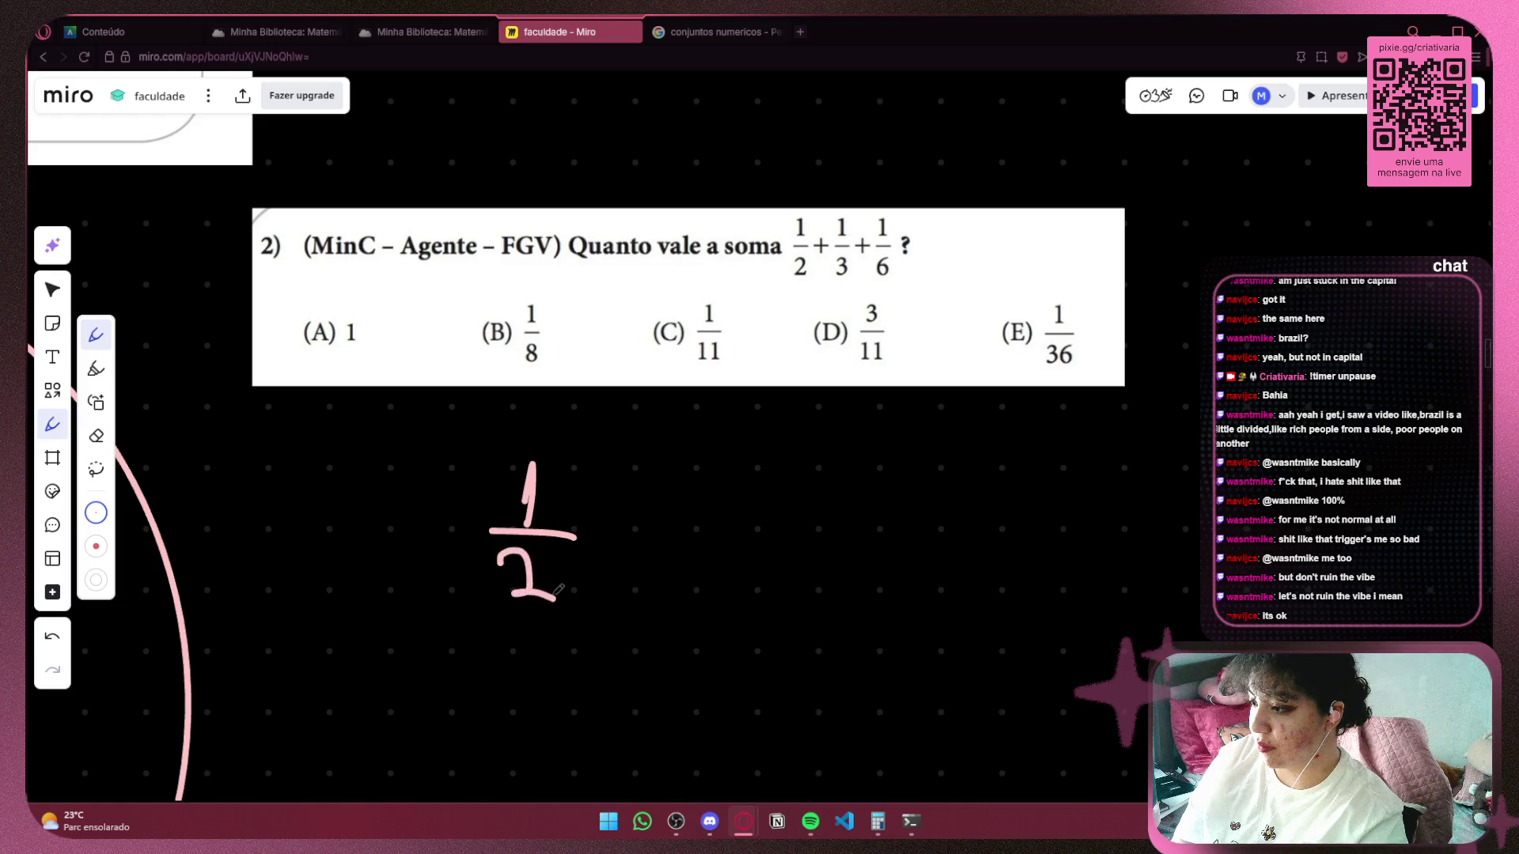
{"action": "key", "text": "ctrl+z"}
{"action": "key", "text": "ctrl+z"}
{"action": "mouse_move", "coordinate": [475, 538]}
{"action": "left_mouse_down"}
{"action": "mouse_move", "coordinate": [564, 537]}
{"action": "mouse_move", "coordinate": [535, 604]}
{"action": "left_mouse_up"}
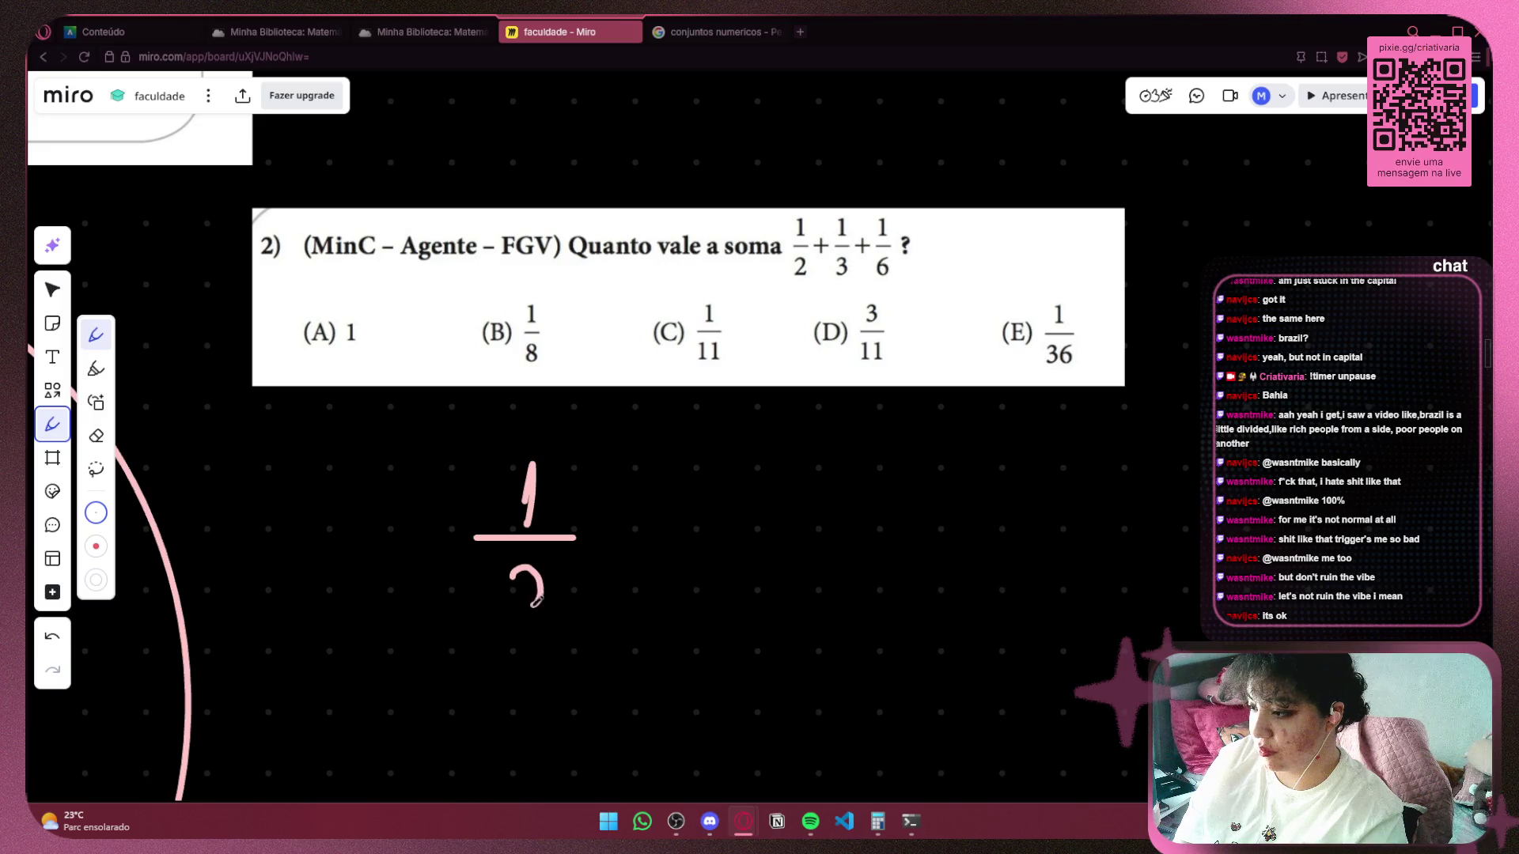
{"action": "key", "text": "ctrl+z"}
{"action": "key", "text": "ctrl+z"}
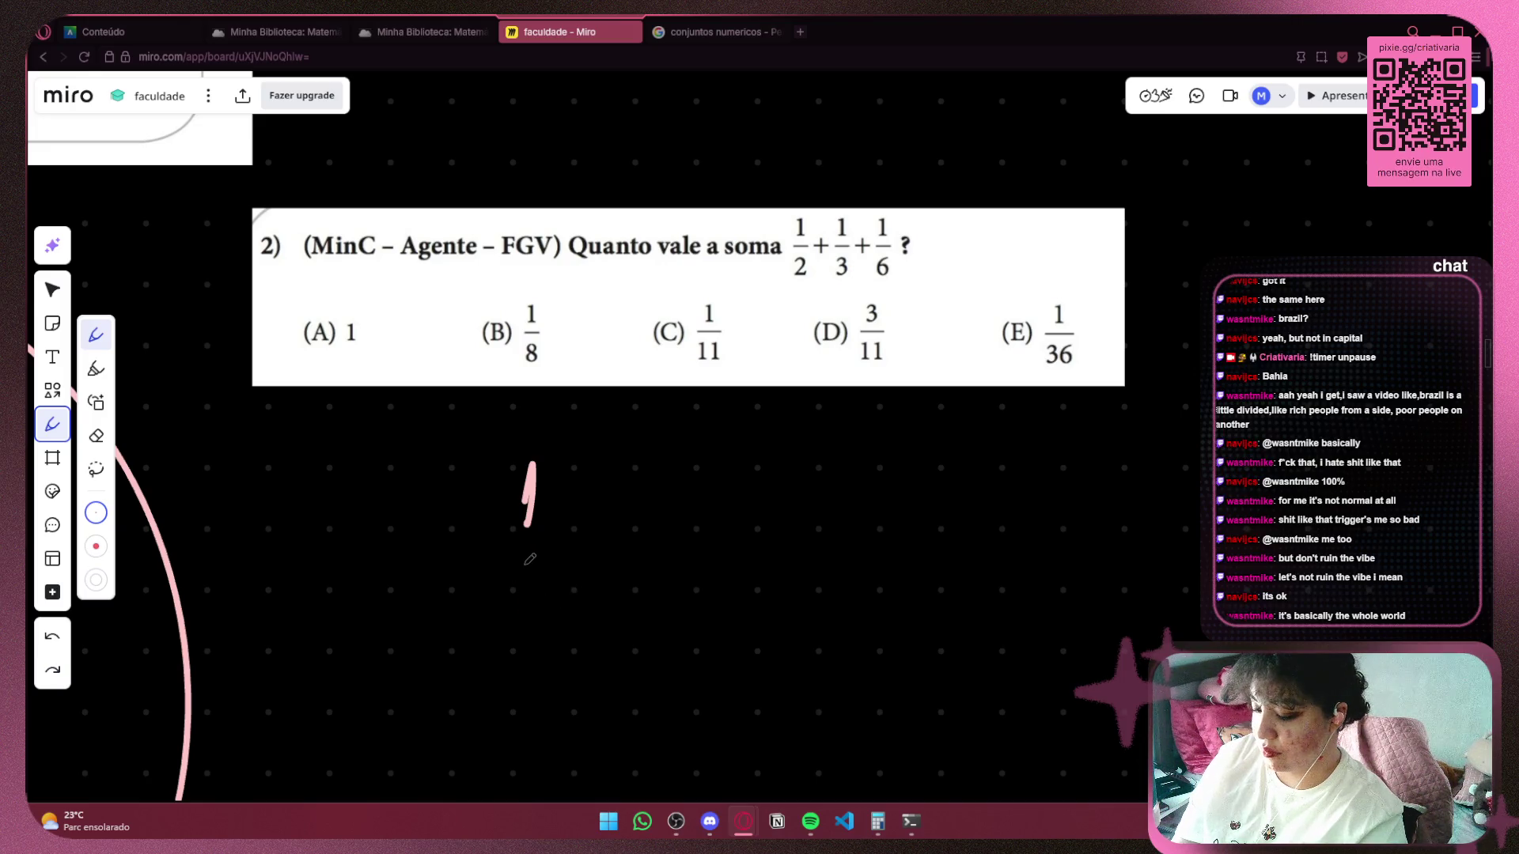
{"action": "key", "text": "ctrl+shift+z"}
{"action": "left_click_drag", "start_coordinate": [522, 563], "coordinate": [539, 599]}
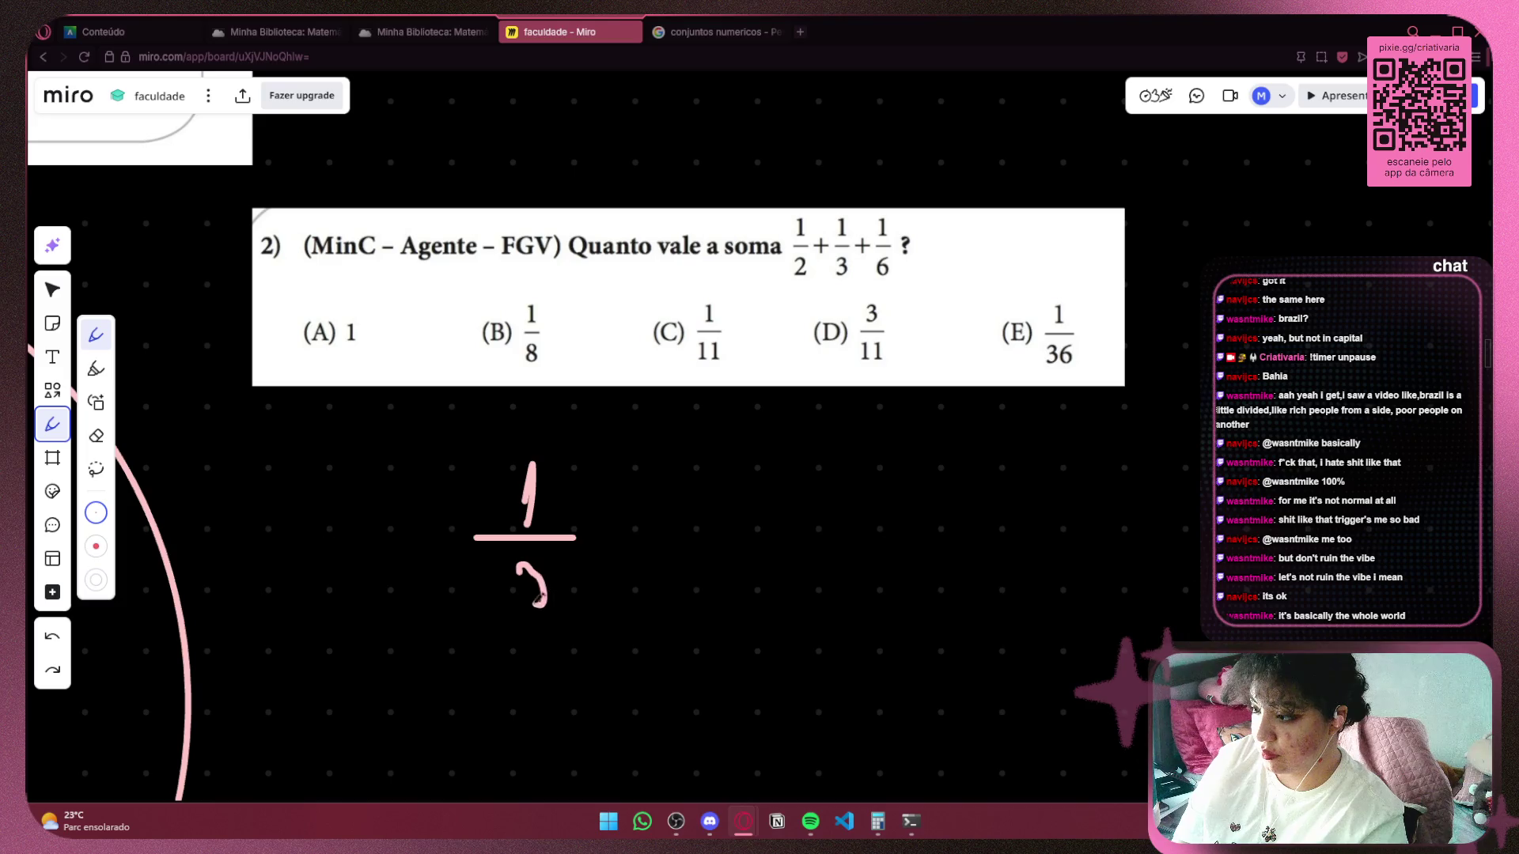
{"action": "key", "text": "ctrl+z"}
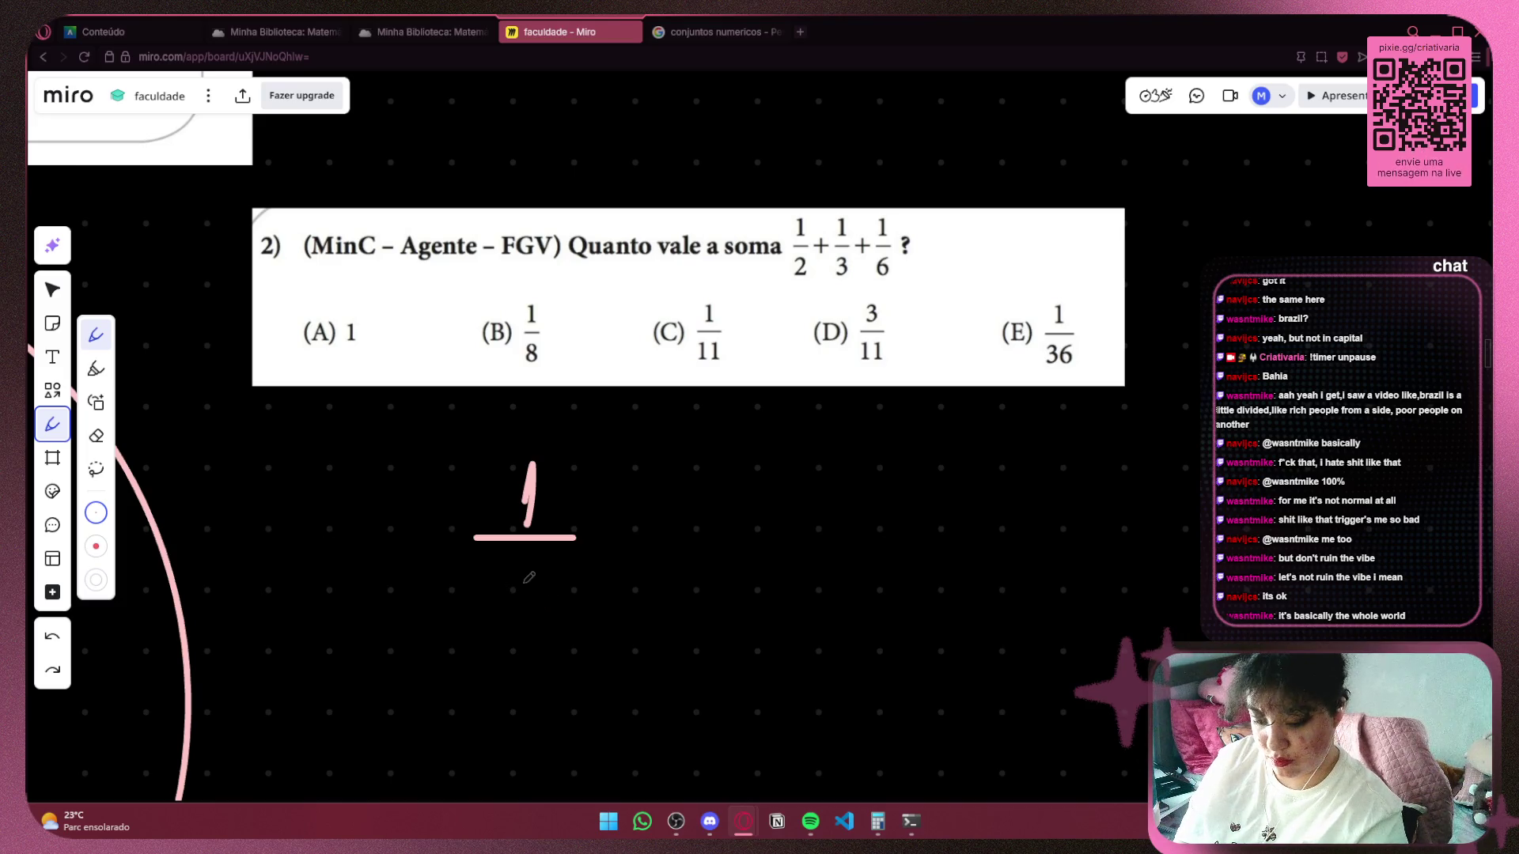
{"action": "mouse_move", "coordinate": [514, 560]}
{"action": "left_mouse_down"}
{"action": "mouse_move", "coordinate": [522, 589]}
{"action": "mouse_move", "coordinate": [575, 593]}
{"action": "left_mouse_up"}
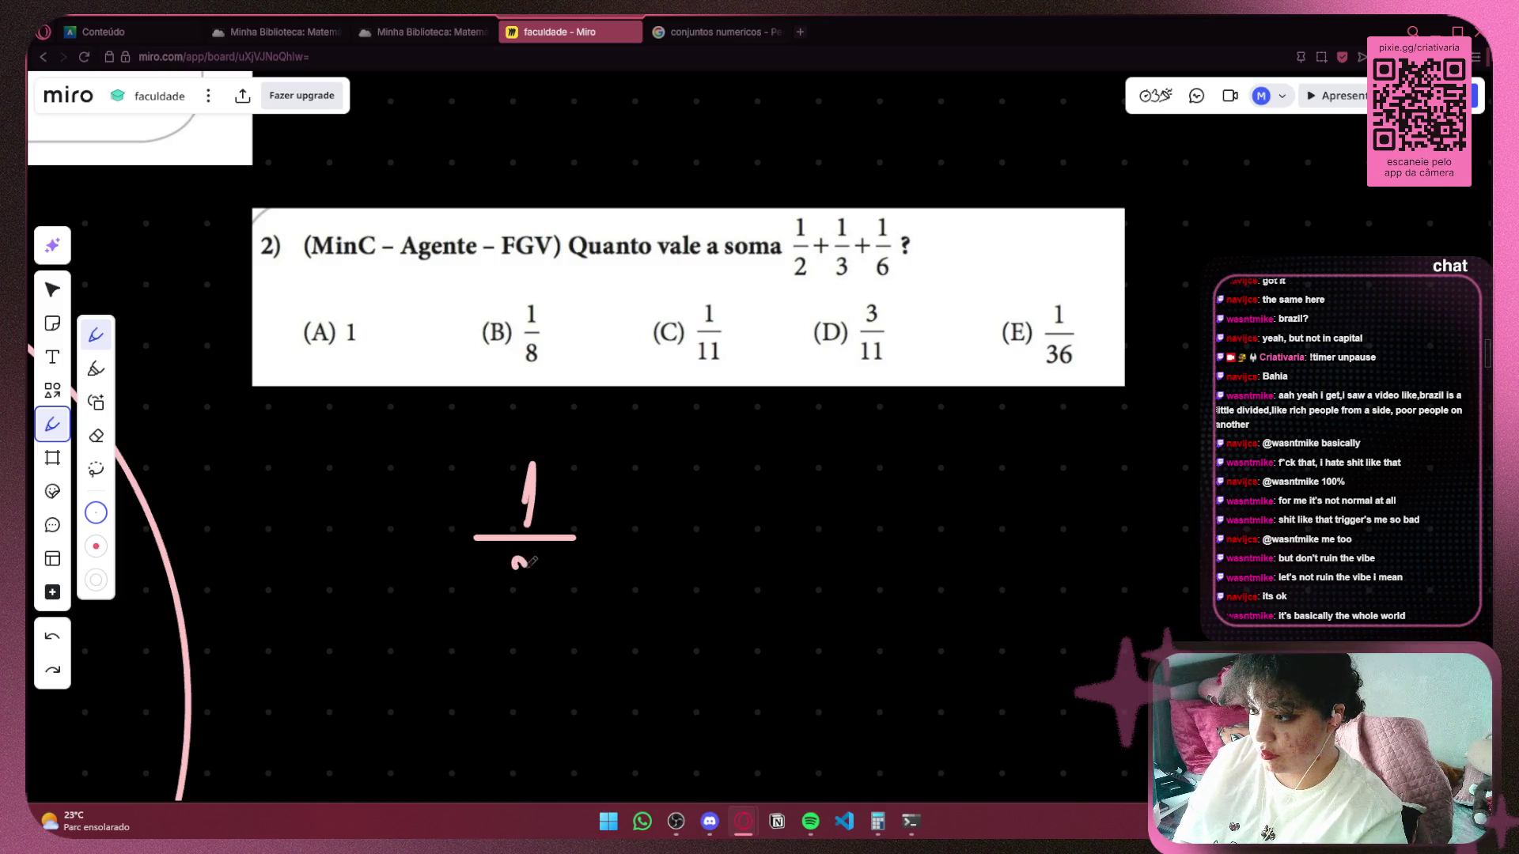
{"action": "mouse_move", "coordinate": [533, 561]}
{"action": "left_mouse_down"}
{"action": "mouse_move", "coordinate": [510, 597]}
{"action": "mouse_move", "coordinate": [577, 582]}
{"action": "mouse_move", "coordinate": [456, 569]}
{"action": "mouse_move", "coordinate": [456, 538]}
{"action": "left_mouse_up"}
Add a plus sign, then write 1/3 followed by another plus sign.
{"action": "left_click_drag", "start_coordinate": [507, 474], "coordinate": [507, 530]}
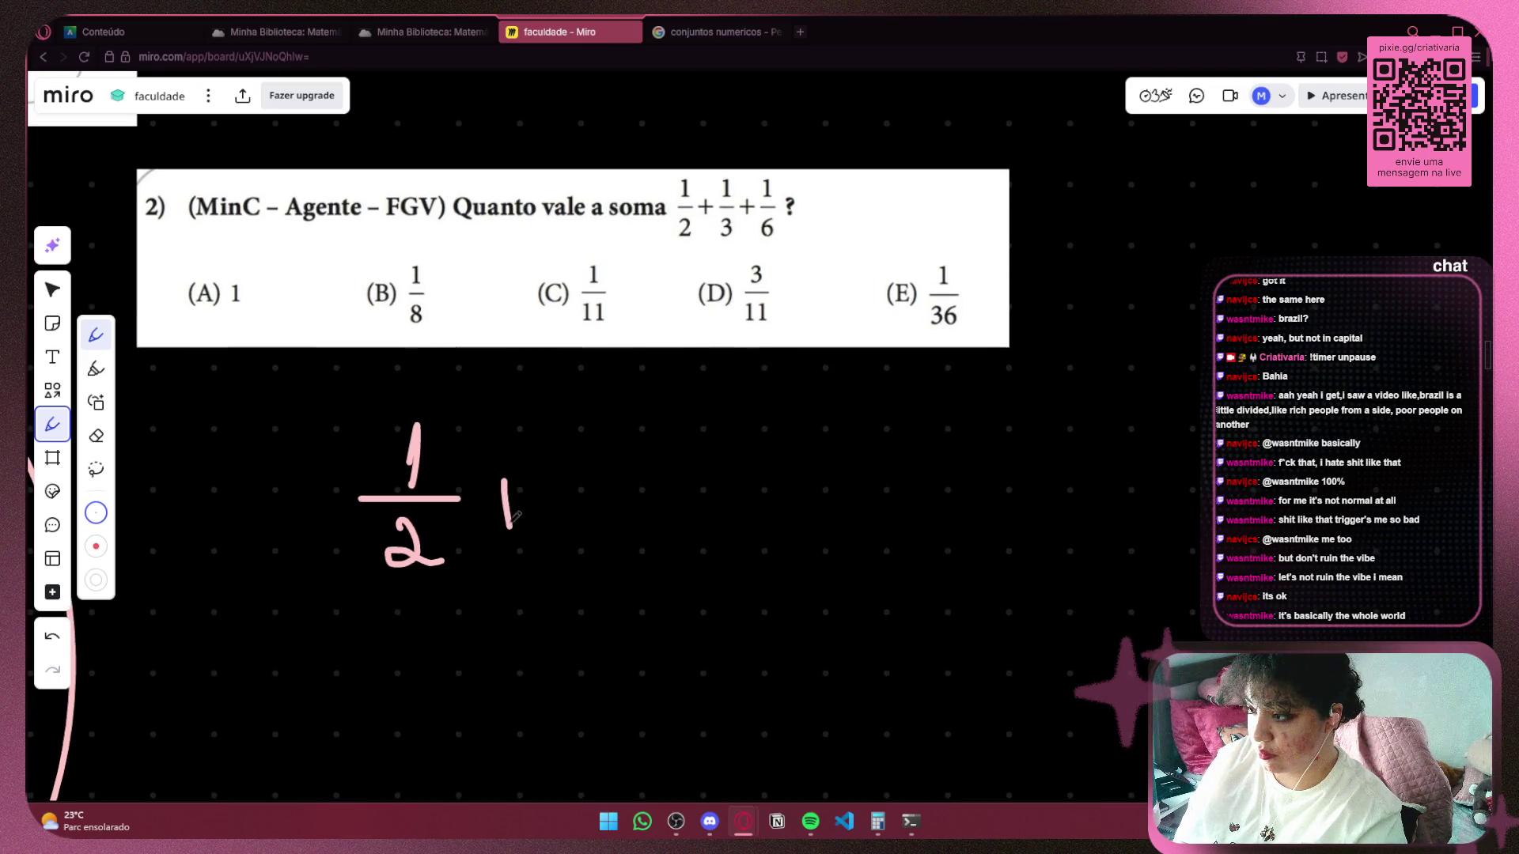
{"action": "key", "text": "ctrl+z"}
{"action": "mouse_move", "coordinate": [507, 471]}
{"action": "left_mouse_down"}
{"action": "mouse_move", "coordinate": [507, 511]}
{"action": "mouse_move", "coordinate": [522, 493]}
{"action": "left_mouse_up"}
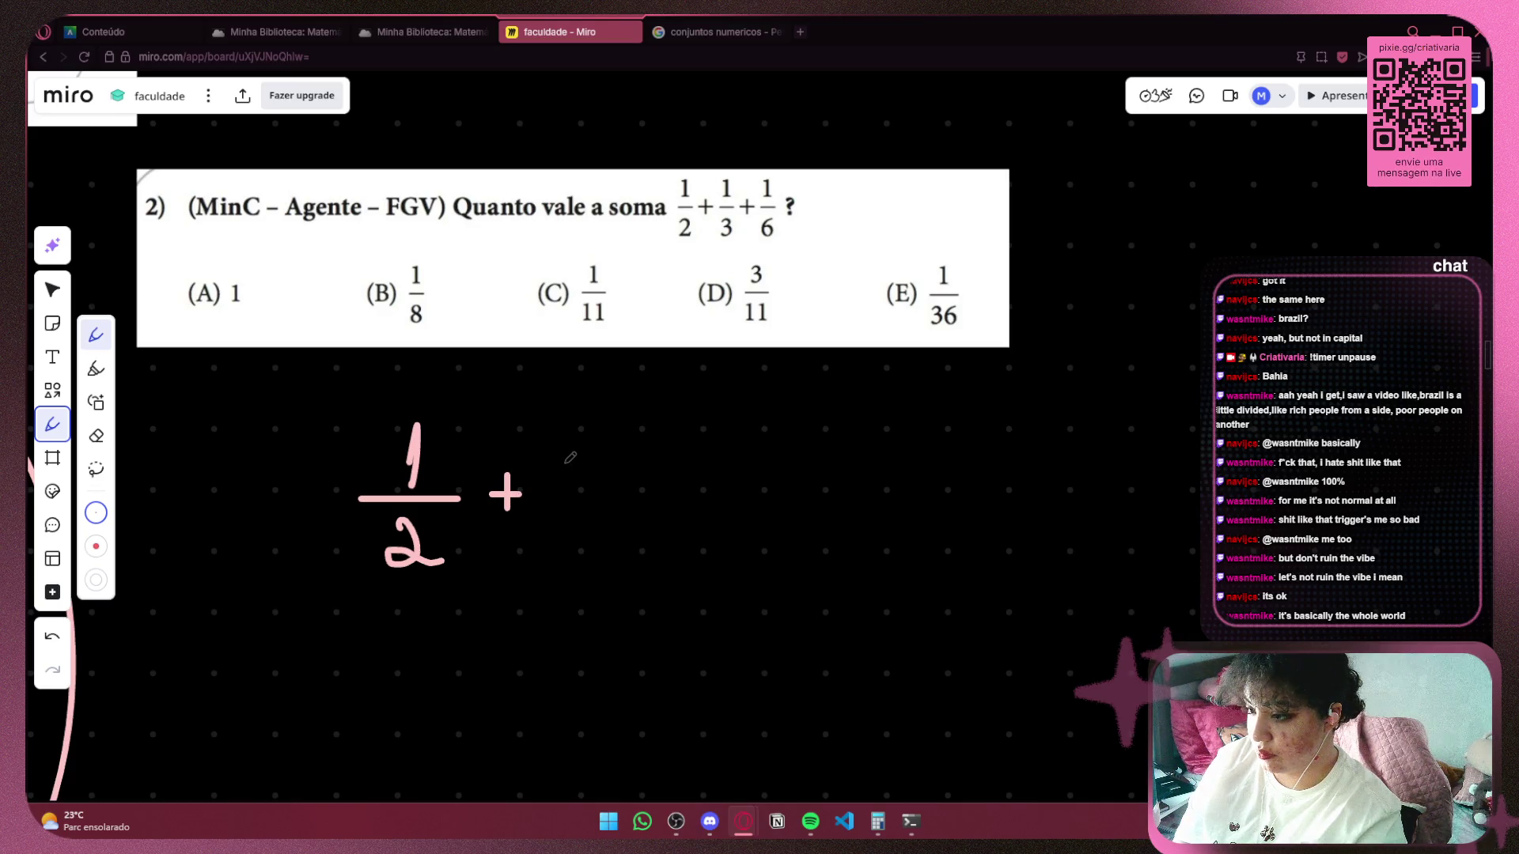
{"action": "left_click_drag", "start_coordinate": [570, 433], "coordinate": [573, 485]}
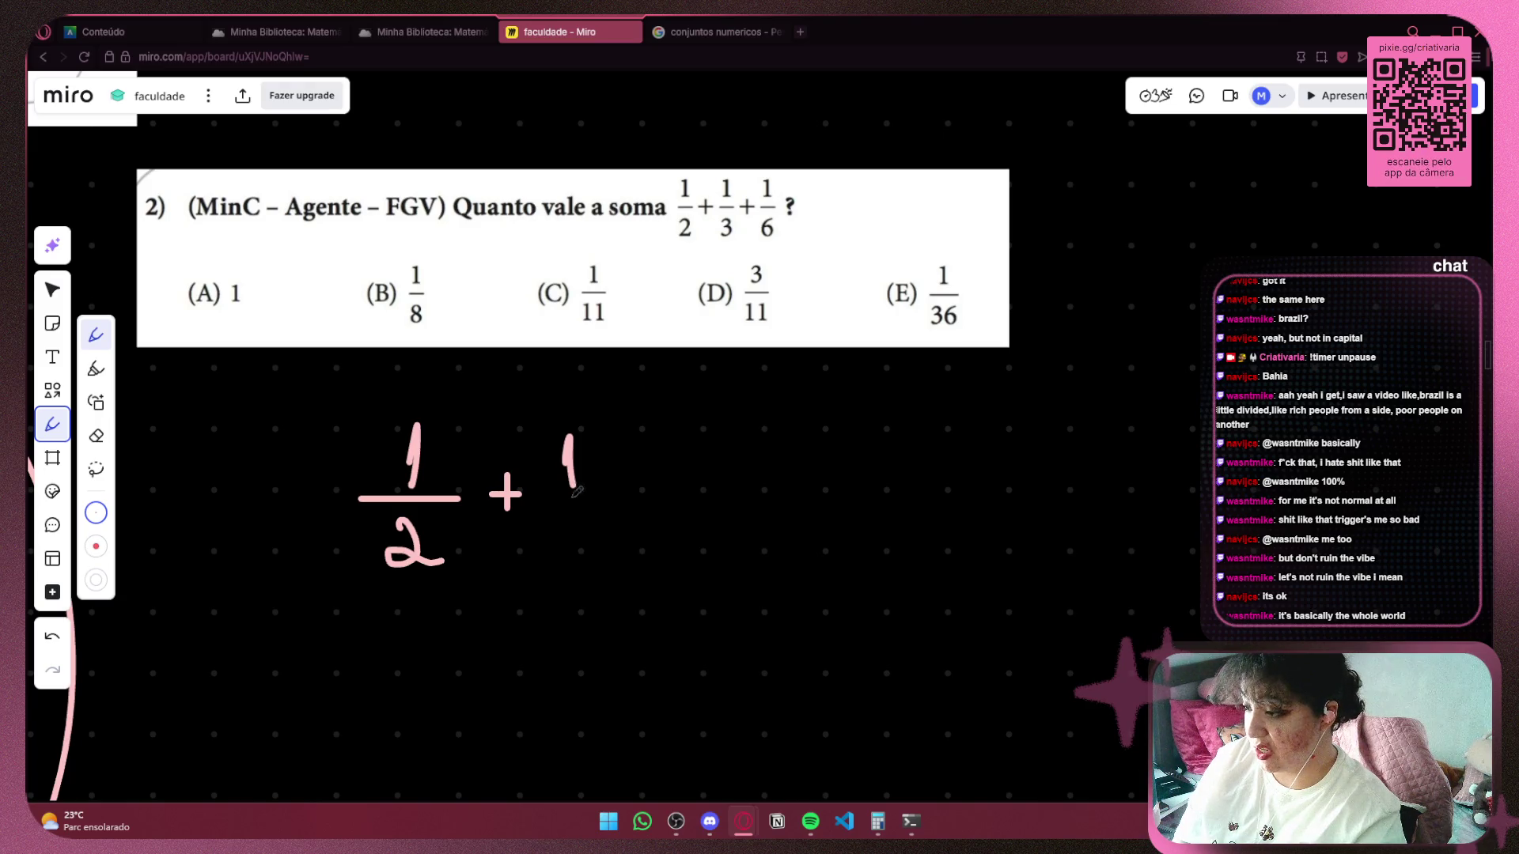
{"action": "left_click_drag", "start_coordinate": [543, 497], "coordinate": [641, 495]}
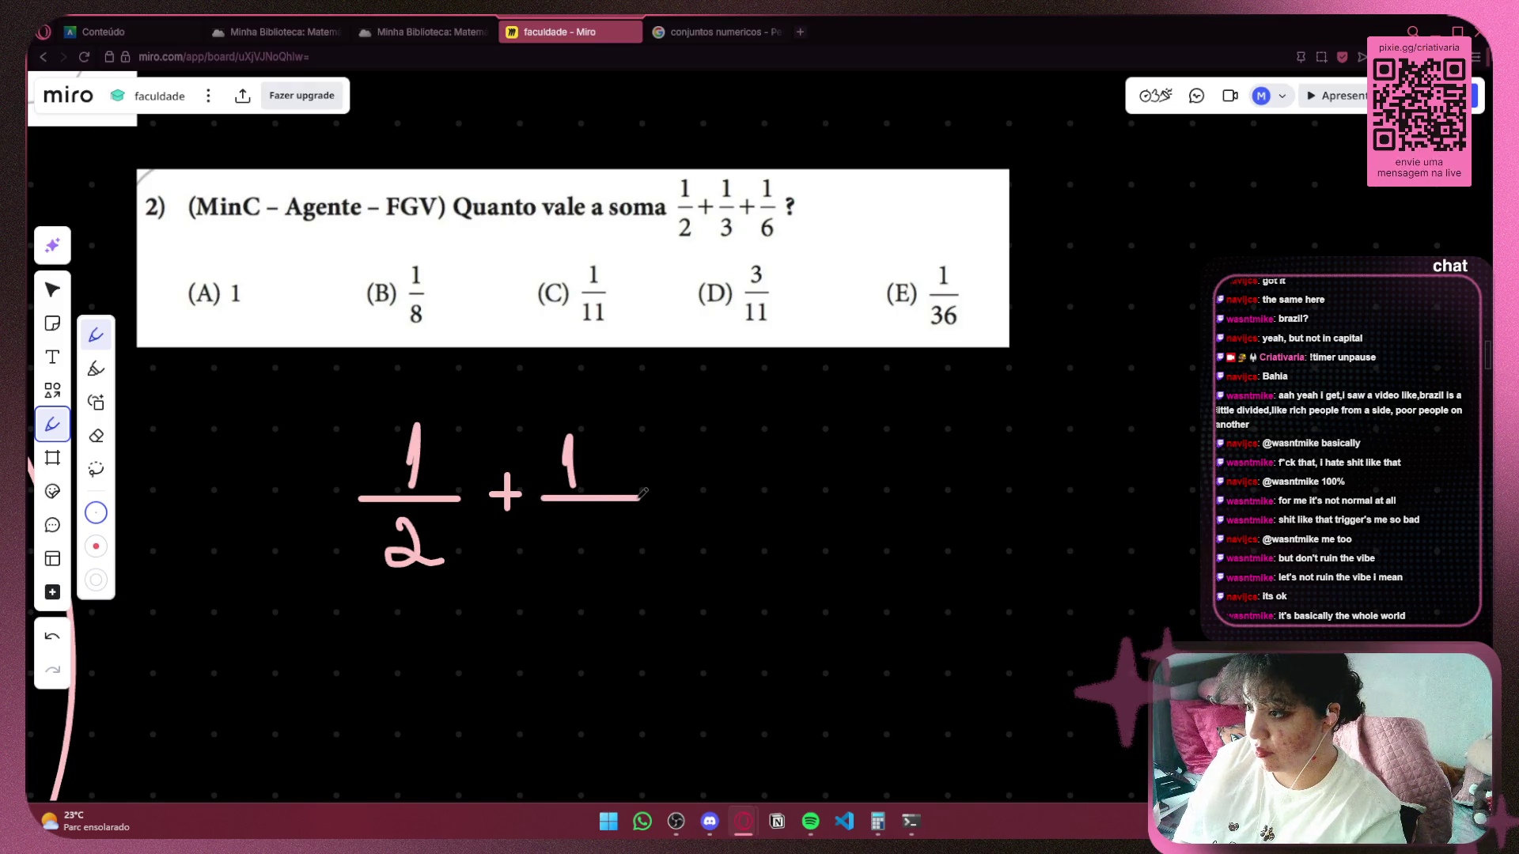
{"action": "key", "text": "ctrl+z"}
{"action": "mouse_move", "coordinate": [532, 494]}
{"action": "left_mouse_down"}
{"action": "mouse_move", "coordinate": [606, 494]}
{"action": "mouse_move", "coordinate": [570, 511]}
{"action": "mouse_move", "coordinate": [585, 525]}
{"action": "mouse_move", "coordinate": [569, 543]}
{"action": "left_mouse_up"}
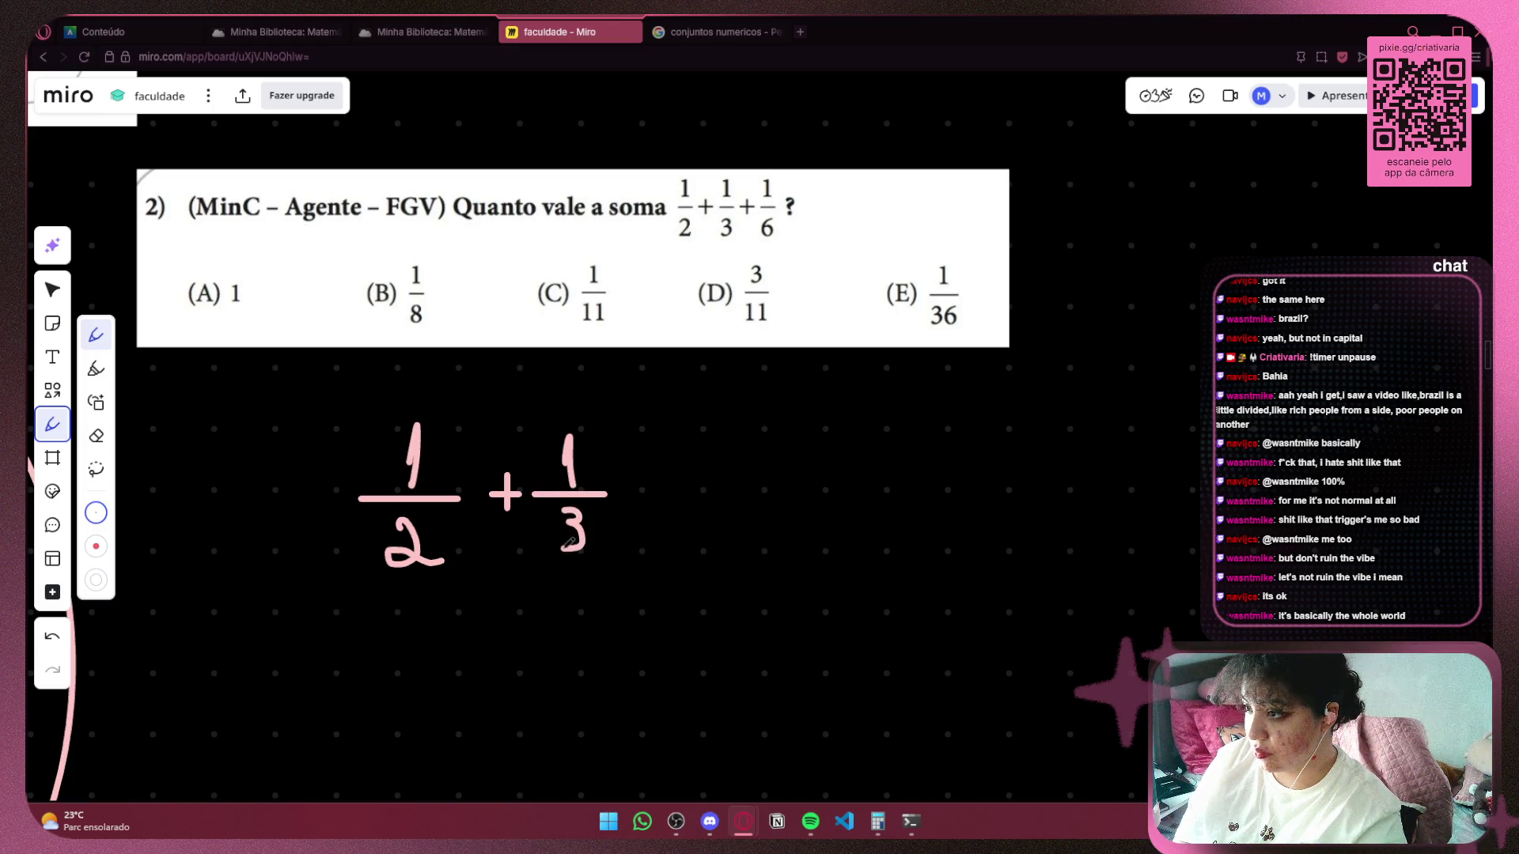
{"action": "mouse_move", "coordinate": [633, 480]}
{"action": "left_mouse_down"}
{"action": "mouse_move", "coordinate": [632, 510]}
{"action": "mouse_move", "coordinate": [650, 495]}
{"action": "left_mouse_up"}
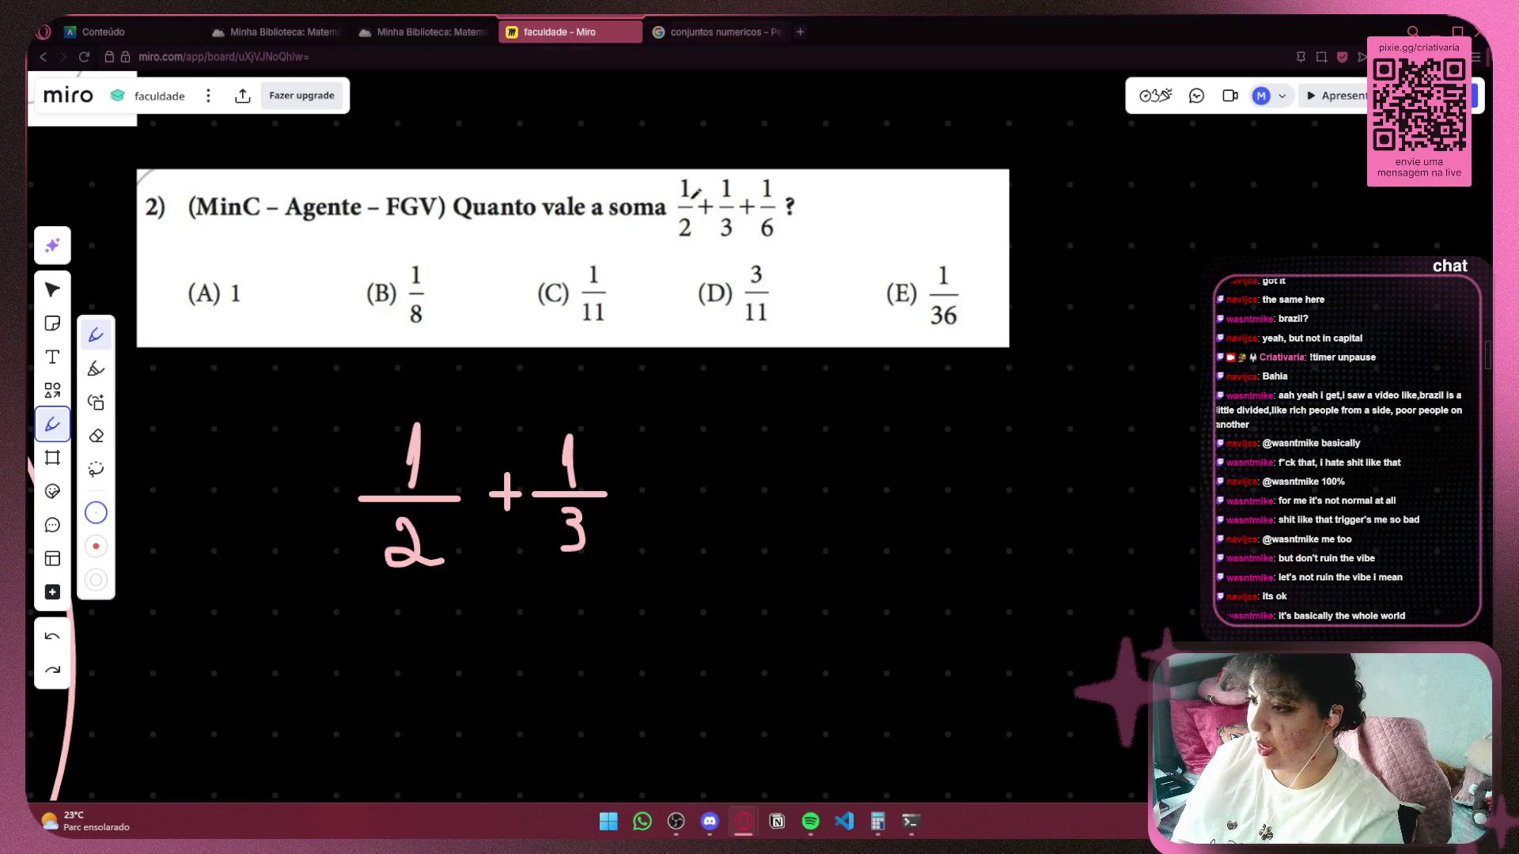
Replace the previous Google query with 'soma de fração' and search.
{"action": "left_click", "coordinate": [719, 33]}
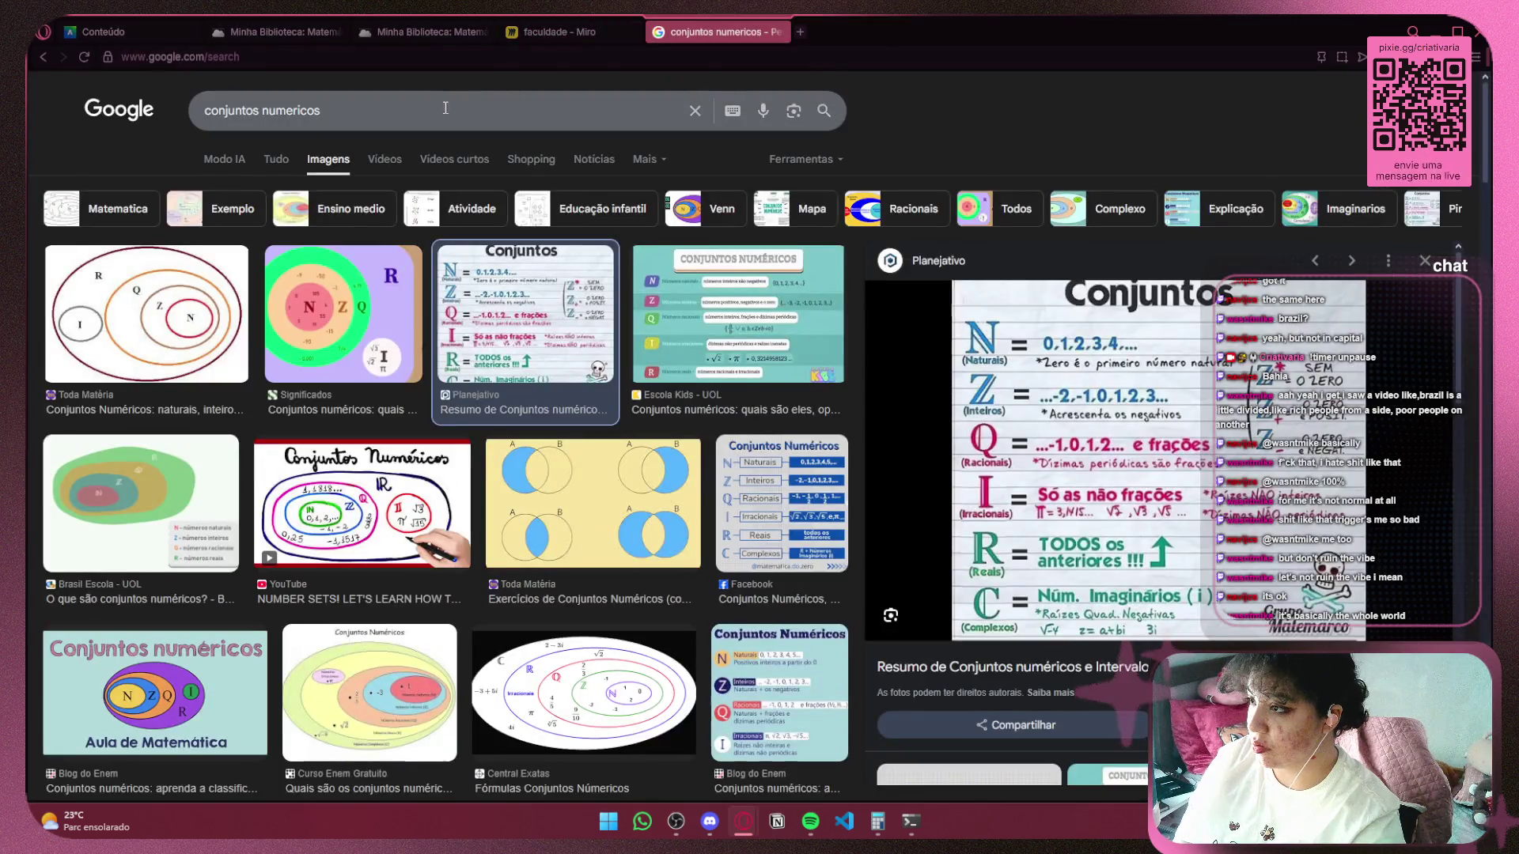
{"action": "triple_click", "coordinate": [192, 109]}
{"action": "key", "text": "BackSpace"}
{"action": "type", "text": "soma de f"}
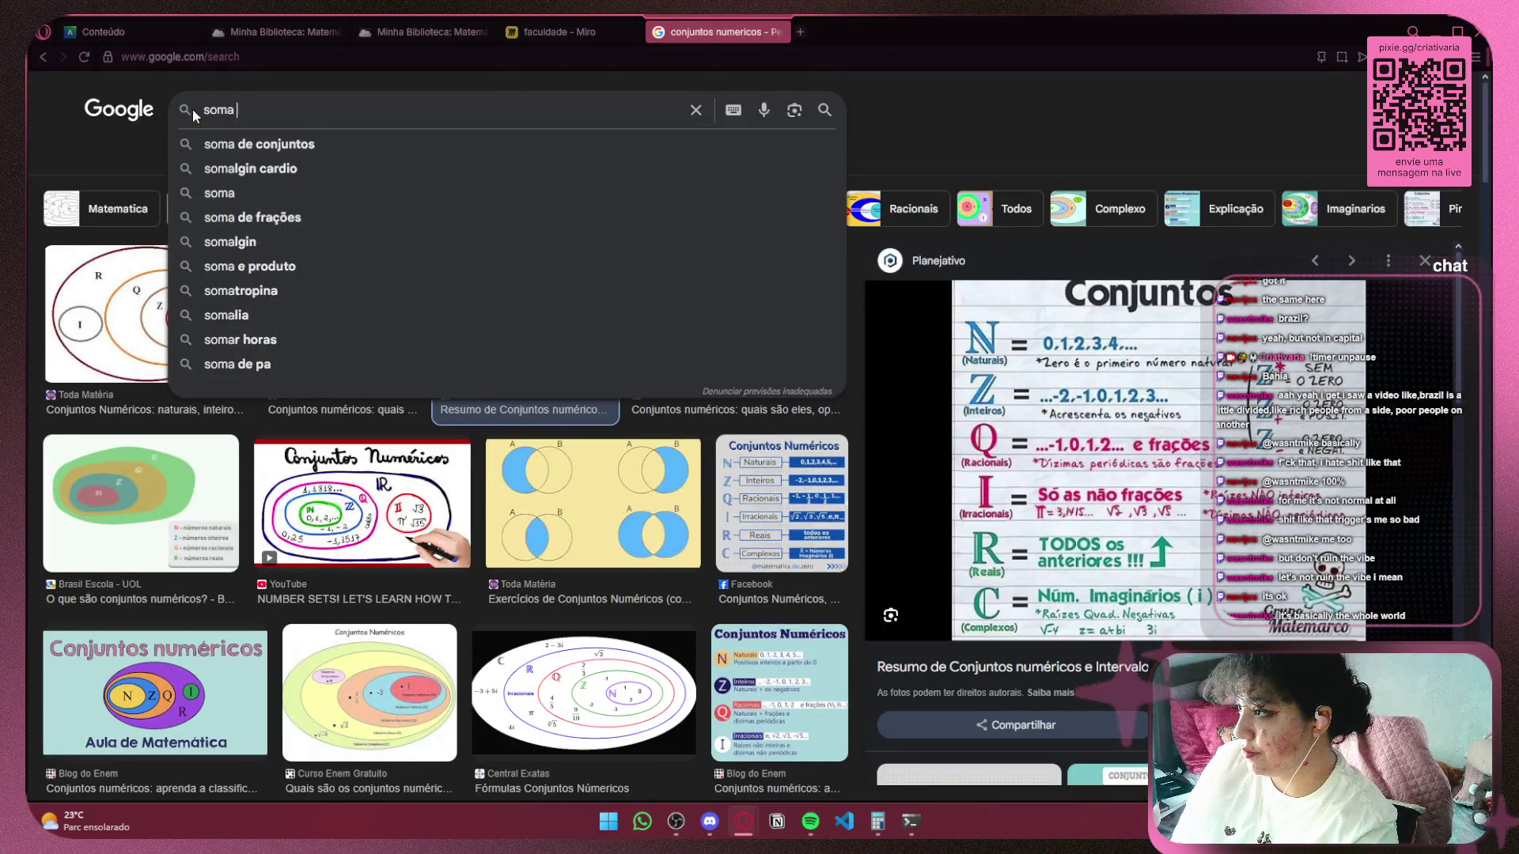
{"action": "type", "text": "ração"}
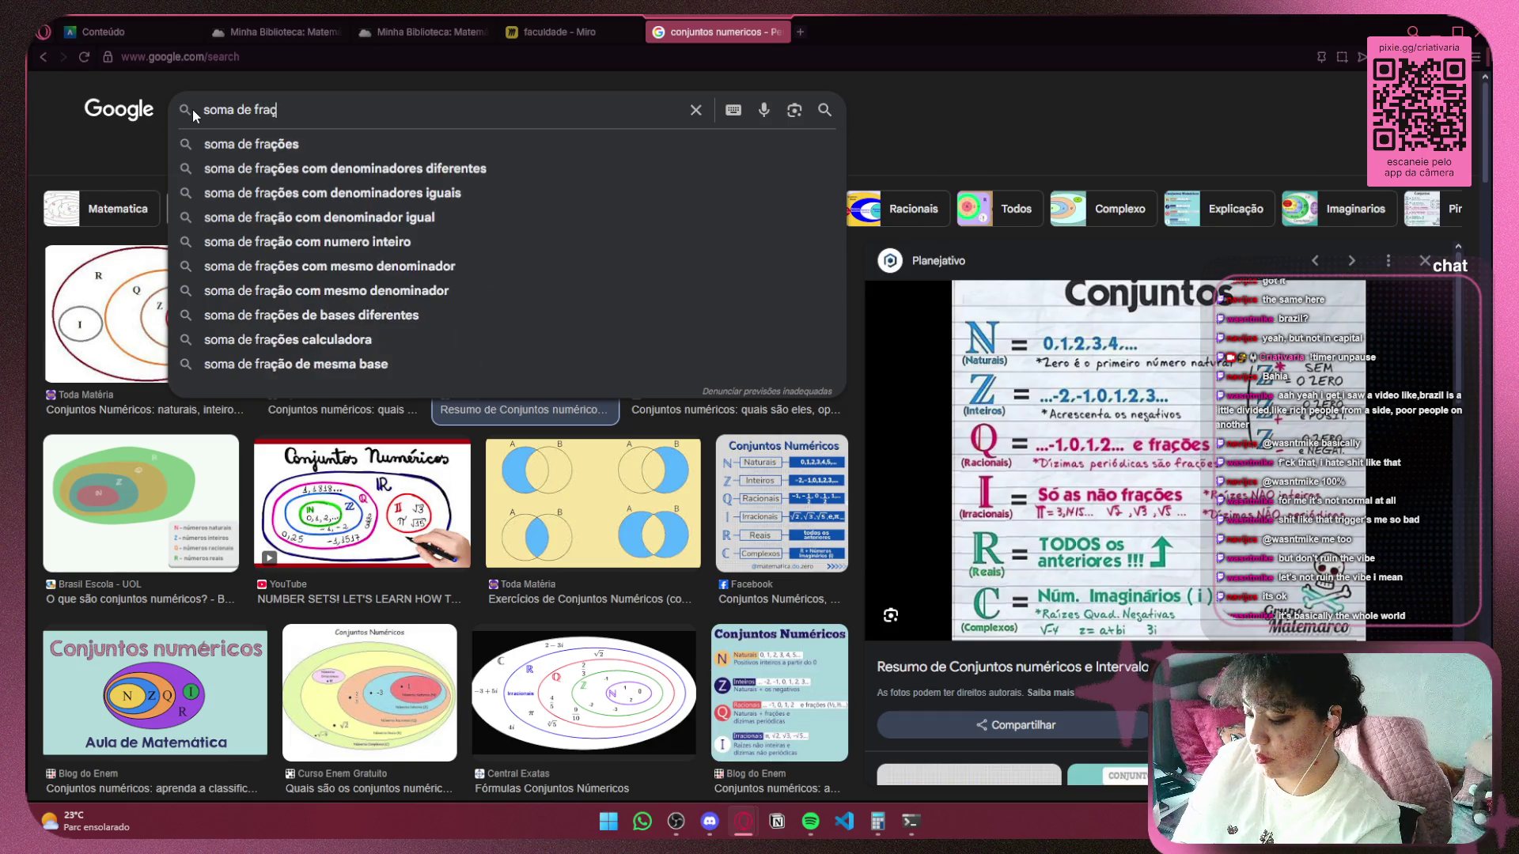
{"action": "key", "text": "Return"}
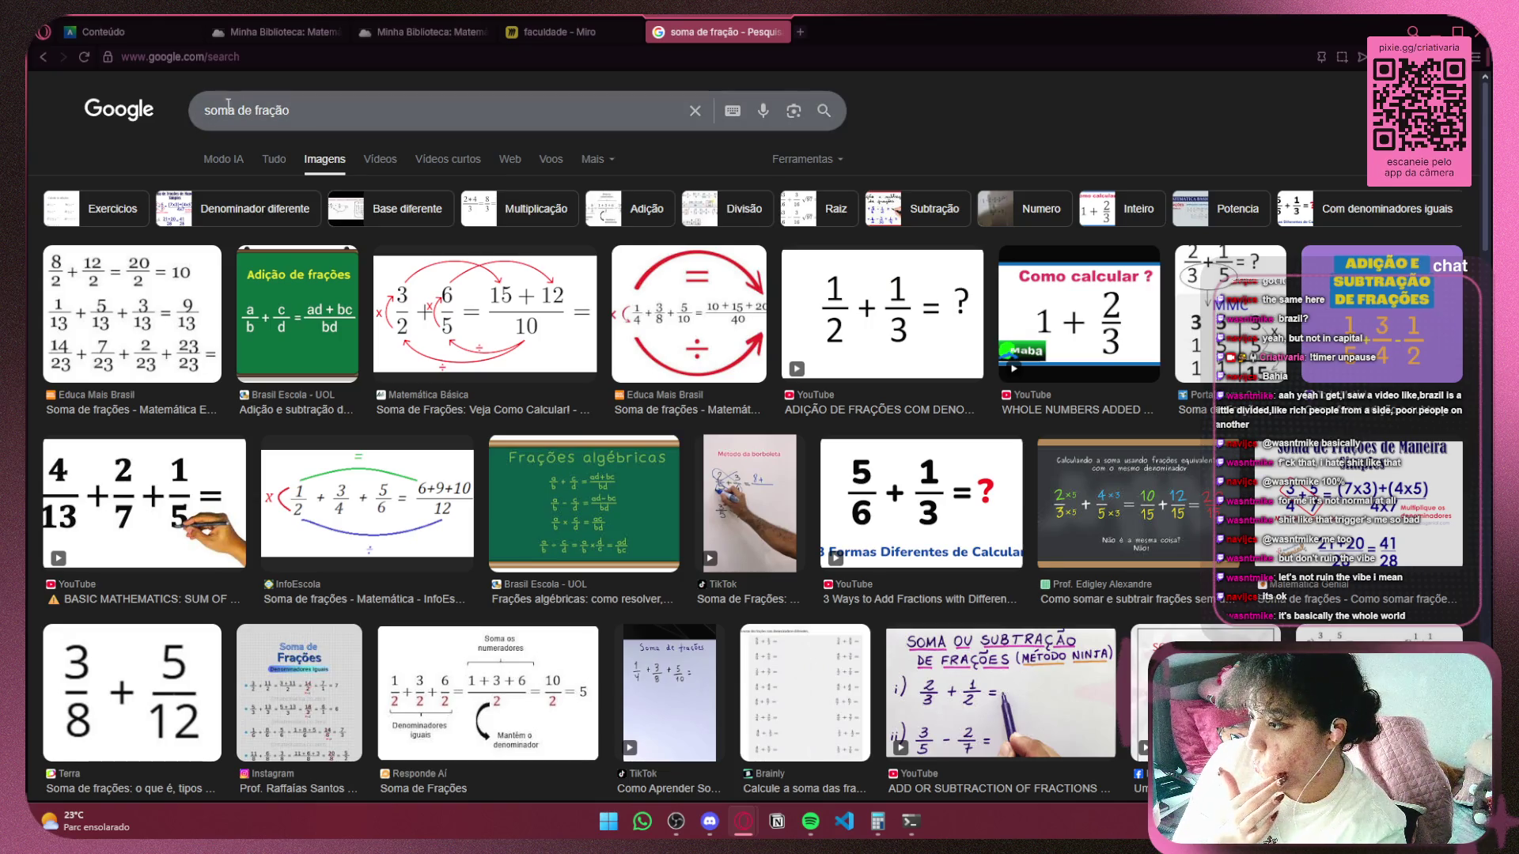
Preview the Brasil Escola fraction image and the TikTok butterfly-method video, then glance back at Miro.
{"action": "left_click", "coordinate": [333, 301]}
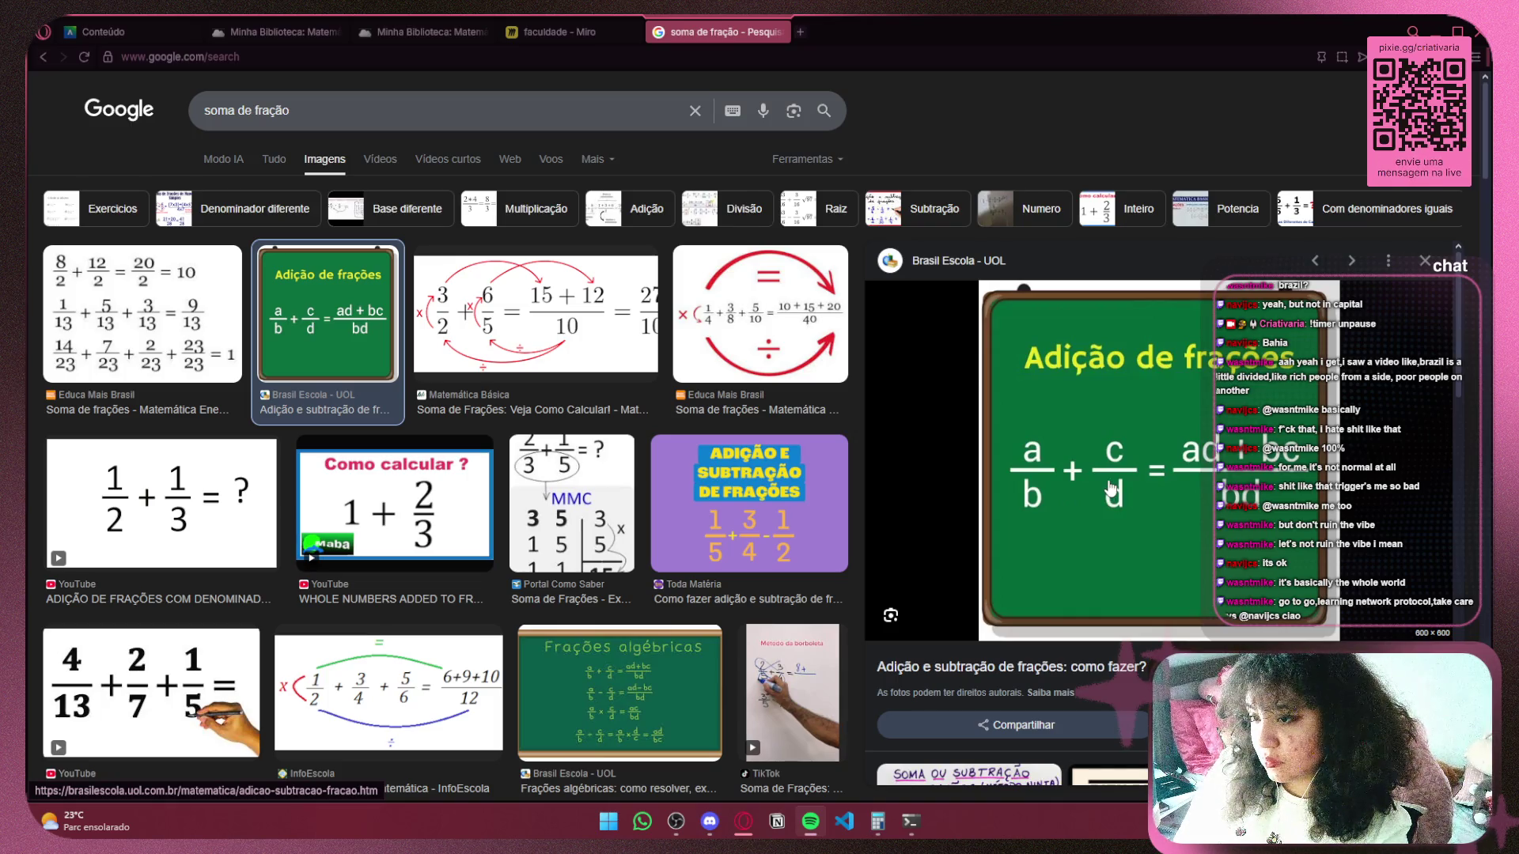
{"action": "scroll", "coordinate": [1111, 492], "scroll_direction": "down", "scroll_amount": 5}
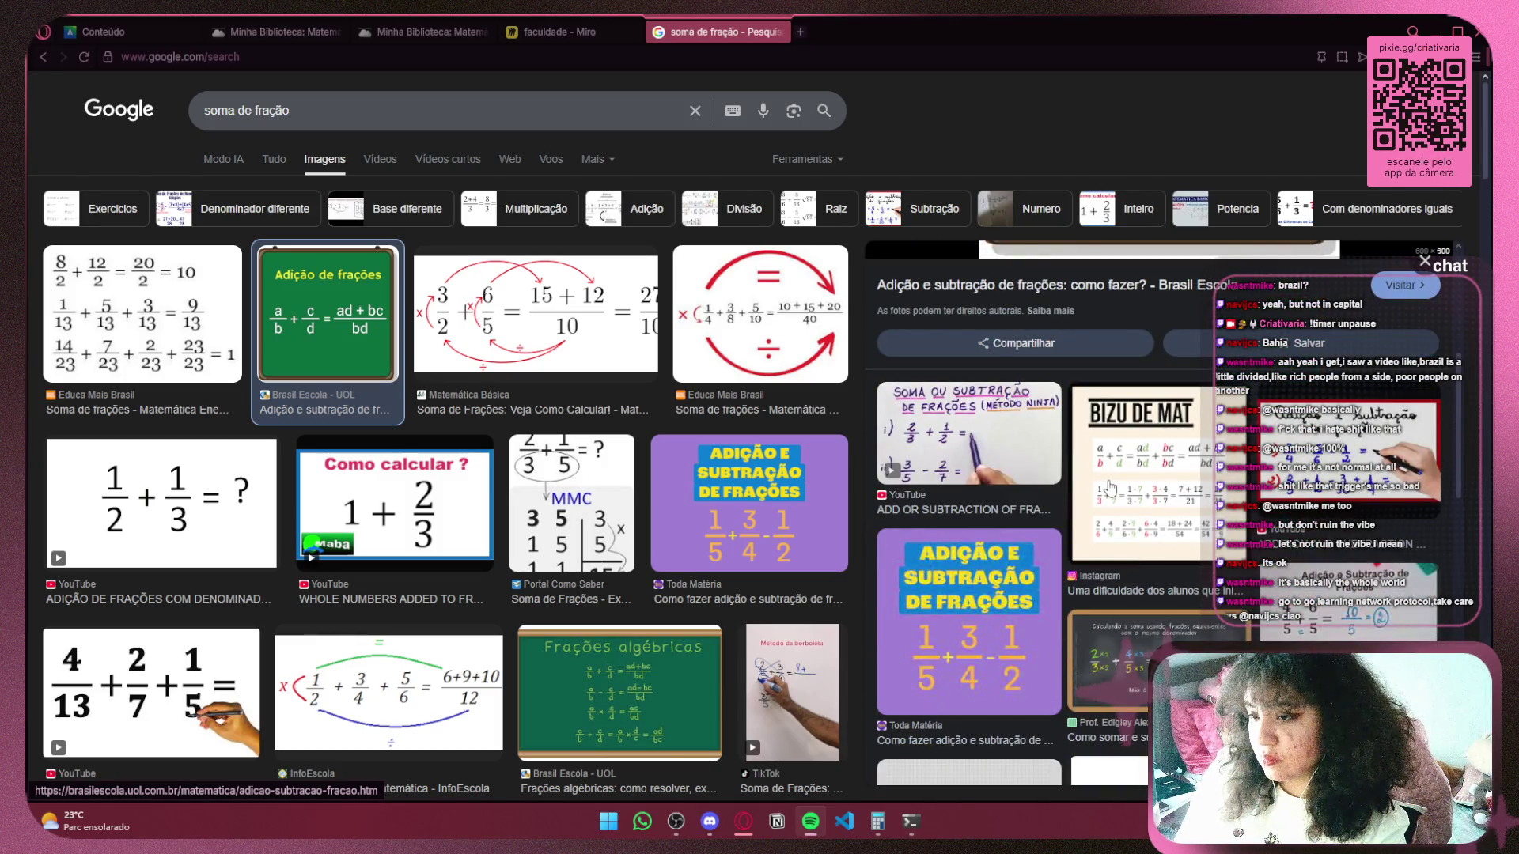
{"action": "scroll", "coordinate": [1111, 486], "scroll_direction": "up", "scroll_amount": 5}
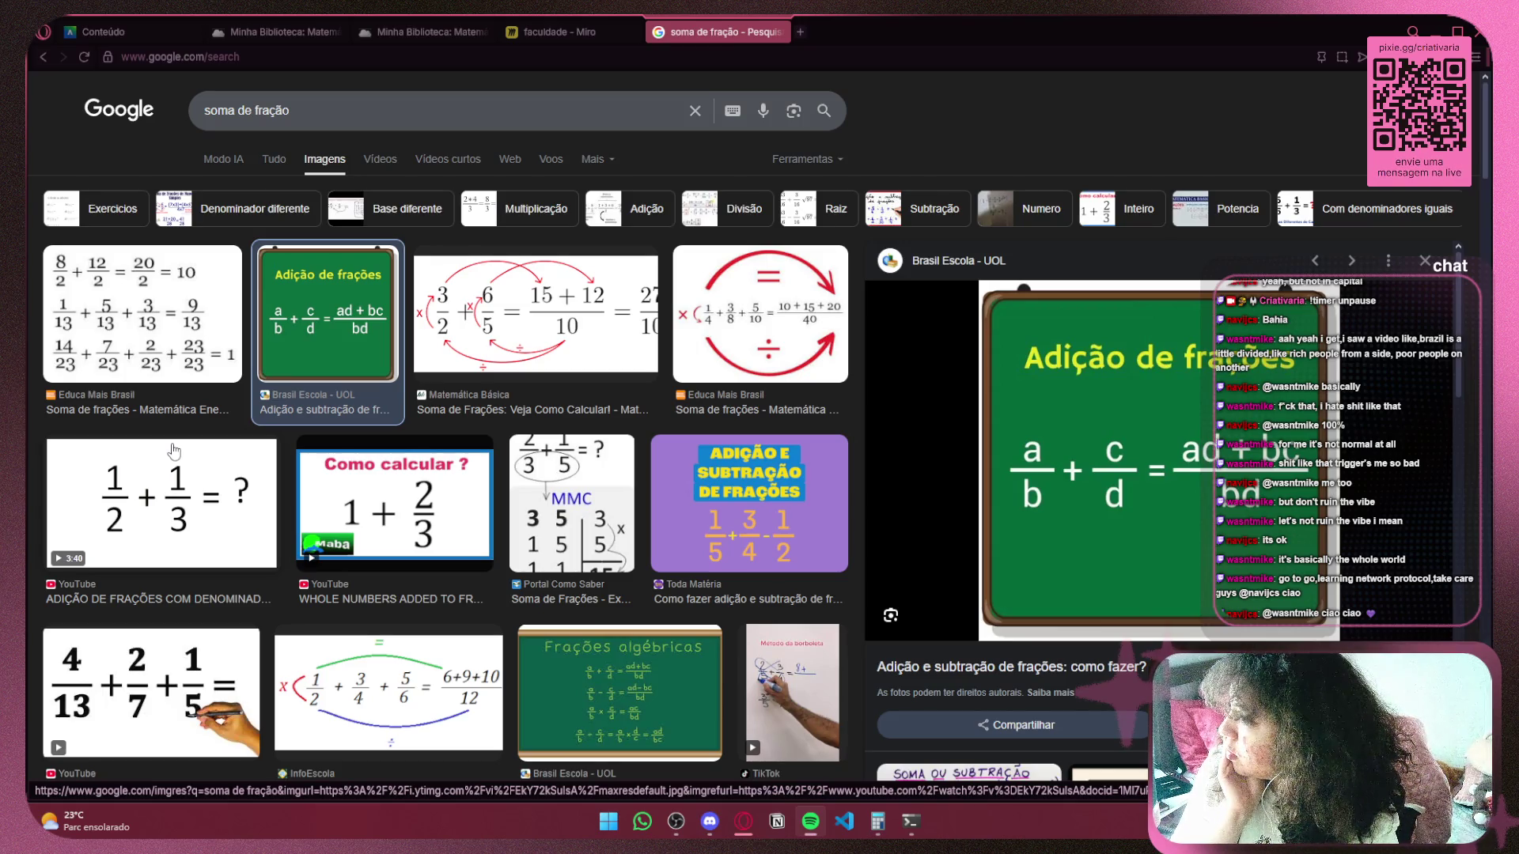
{"action": "scroll", "coordinate": [173, 450], "scroll_direction": "down", "scroll_amount": 3}
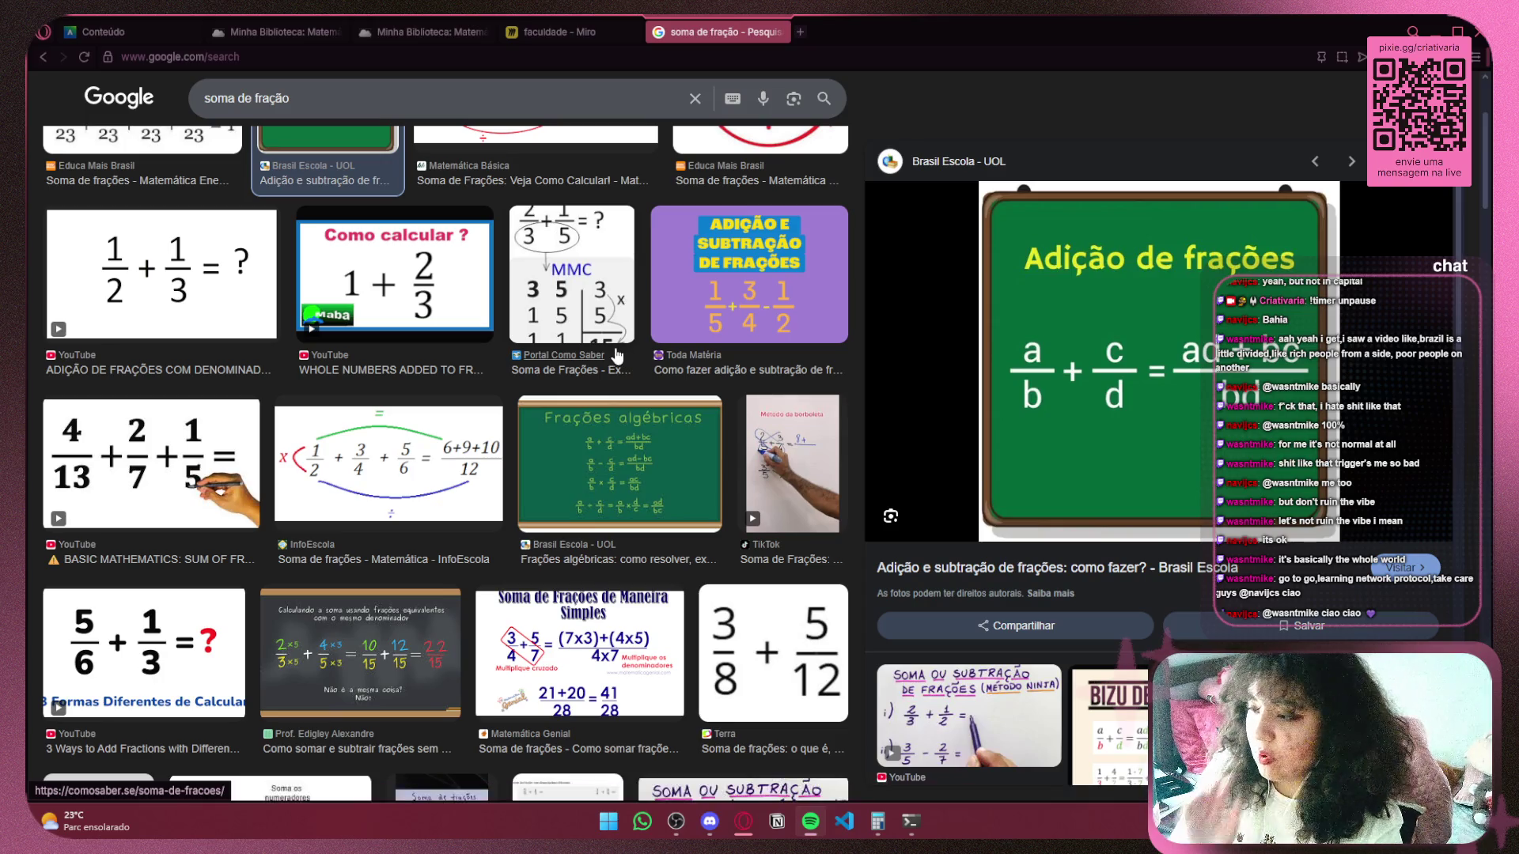
{"action": "left_click", "coordinate": [779, 464]}
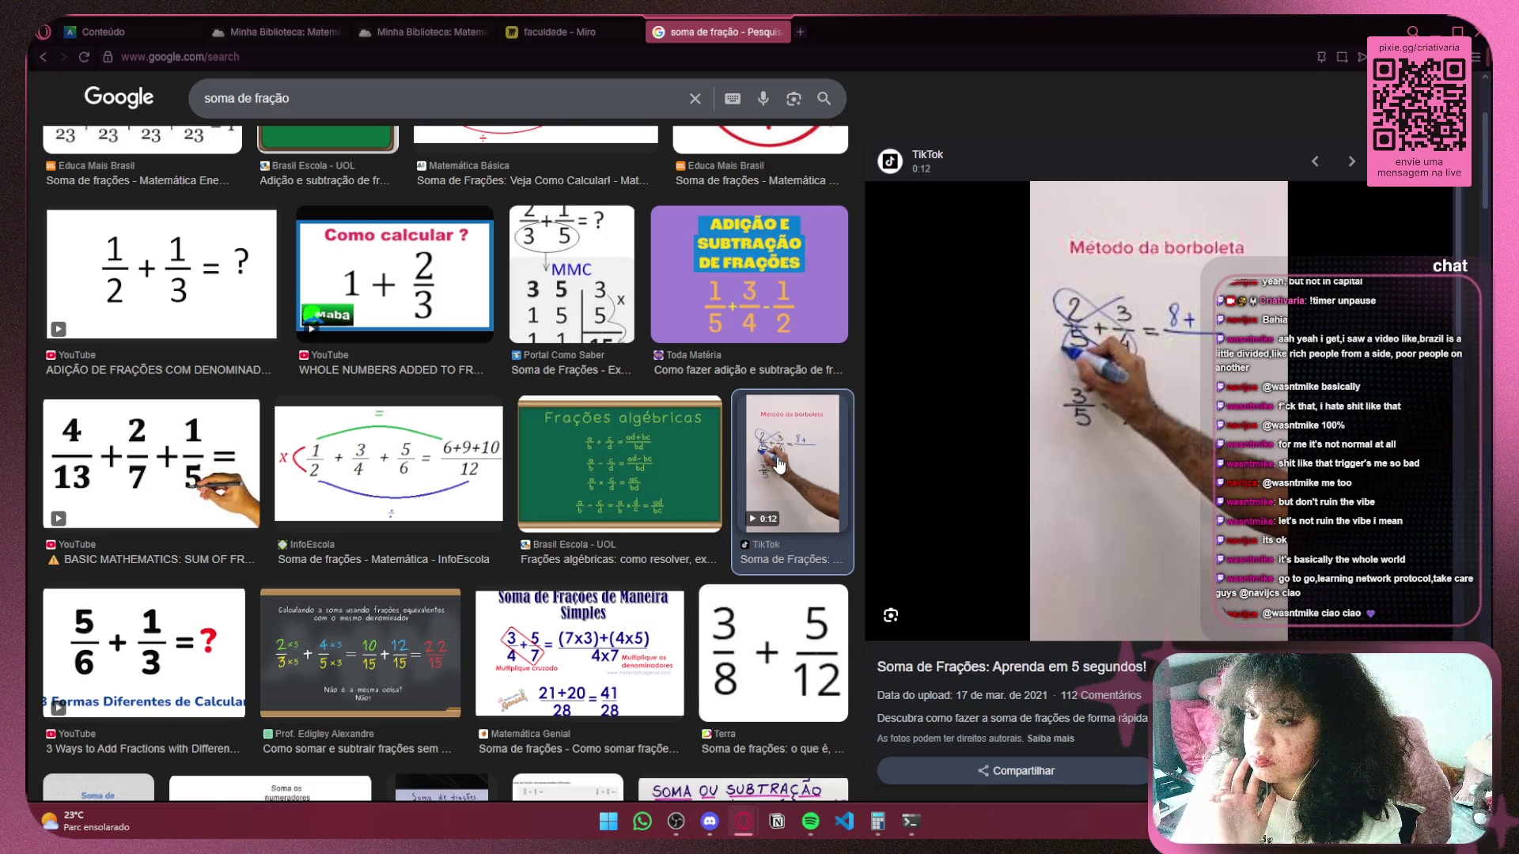
{"action": "left_click", "coordinate": [595, 40]}
{"action": "scroll", "coordinate": [530, 277], "scroll_direction": "down", "scroll_amount": 3}
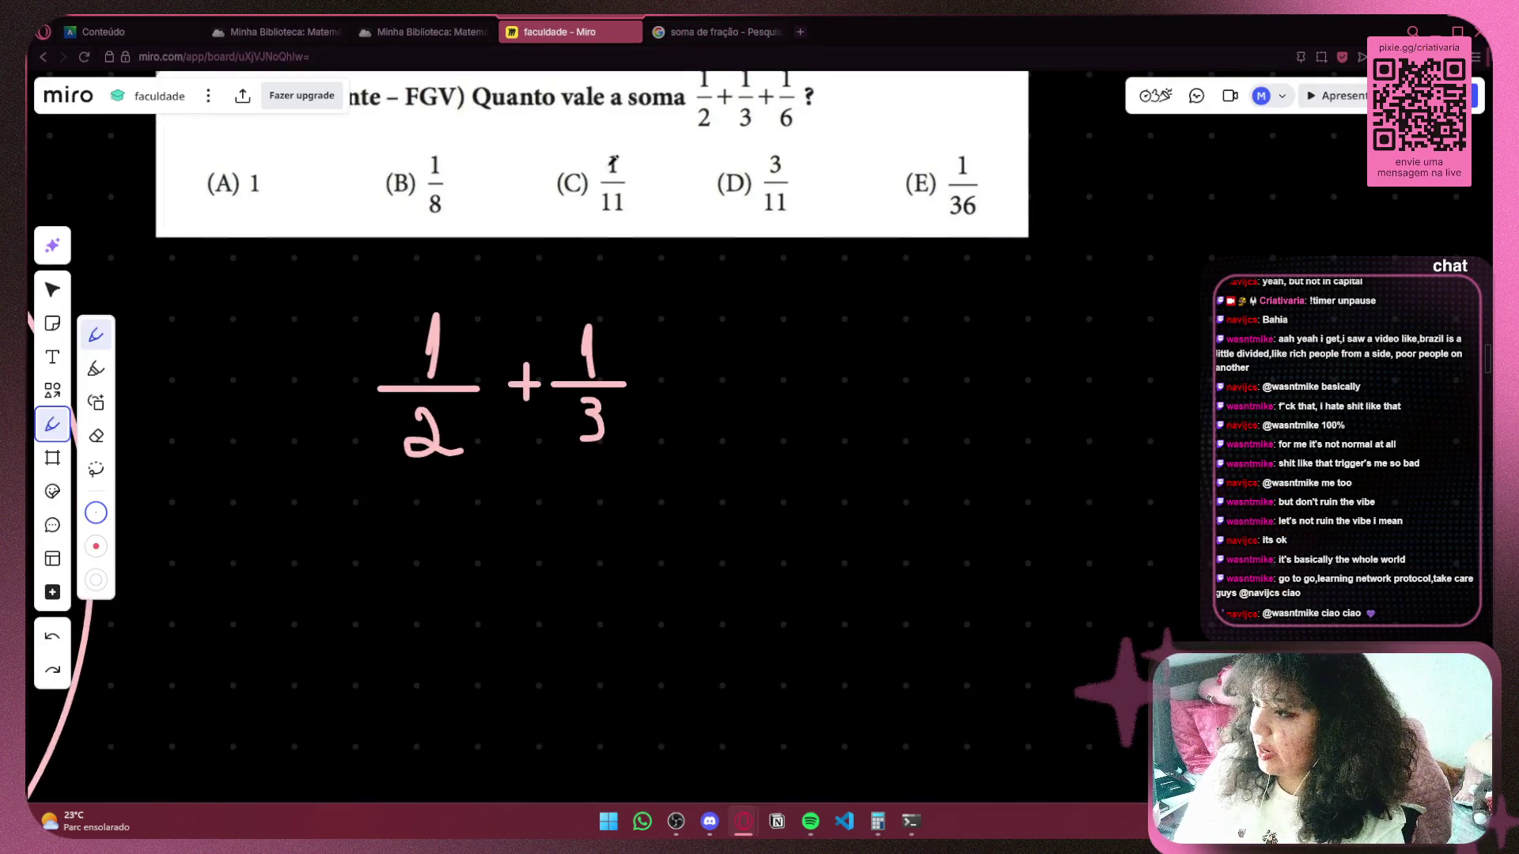
Preview the Passei Direto 'Macete' fraction-sum notes among the image results.
{"action": "left_click", "coordinate": [695, 38]}
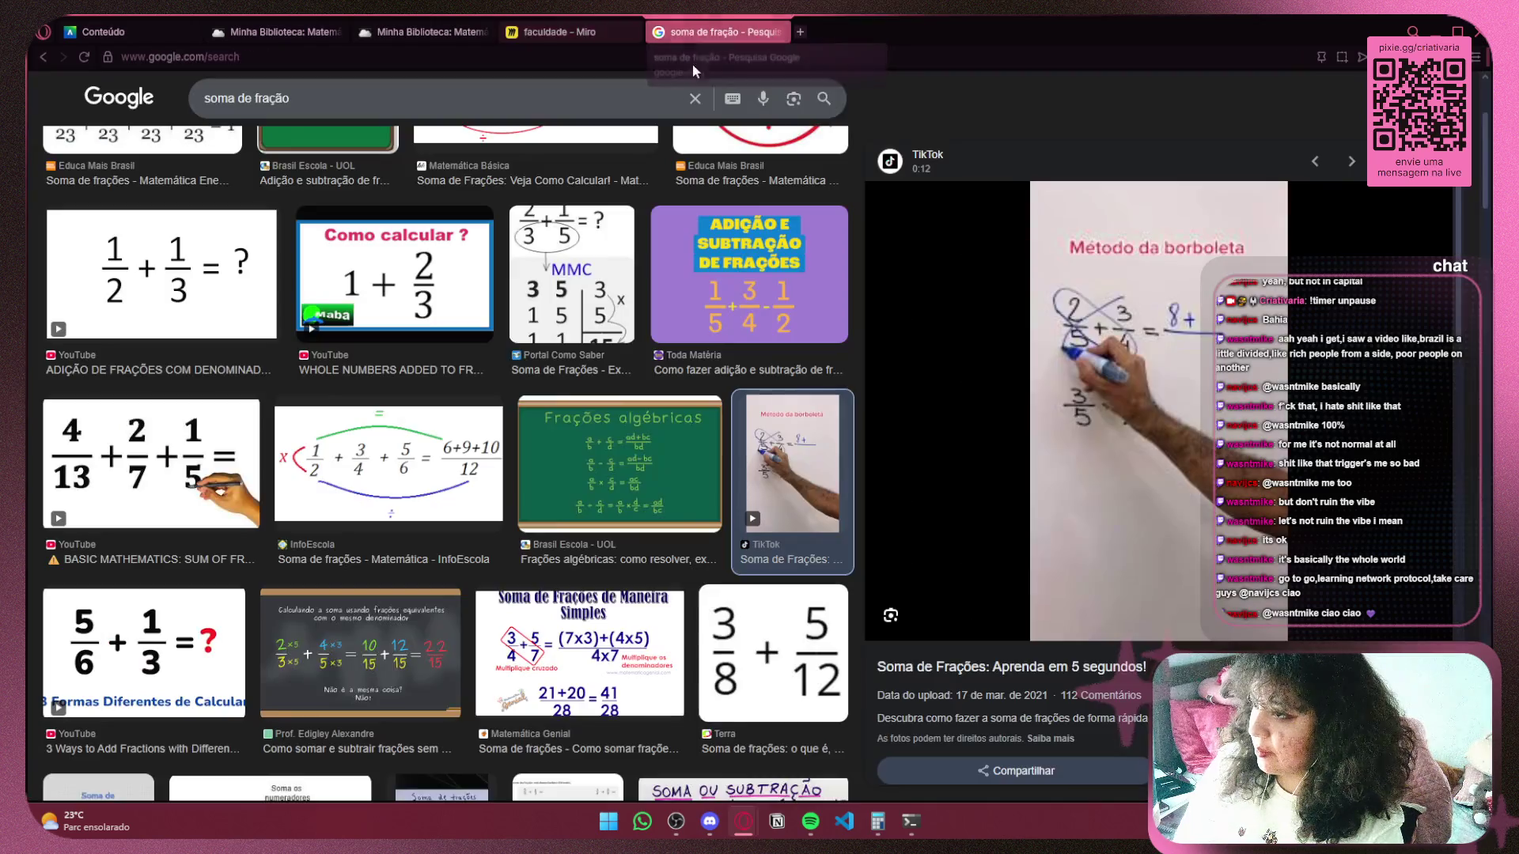
{"action": "scroll", "coordinate": [427, 363], "scroll_direction": "down", "scroll_amount": 5}
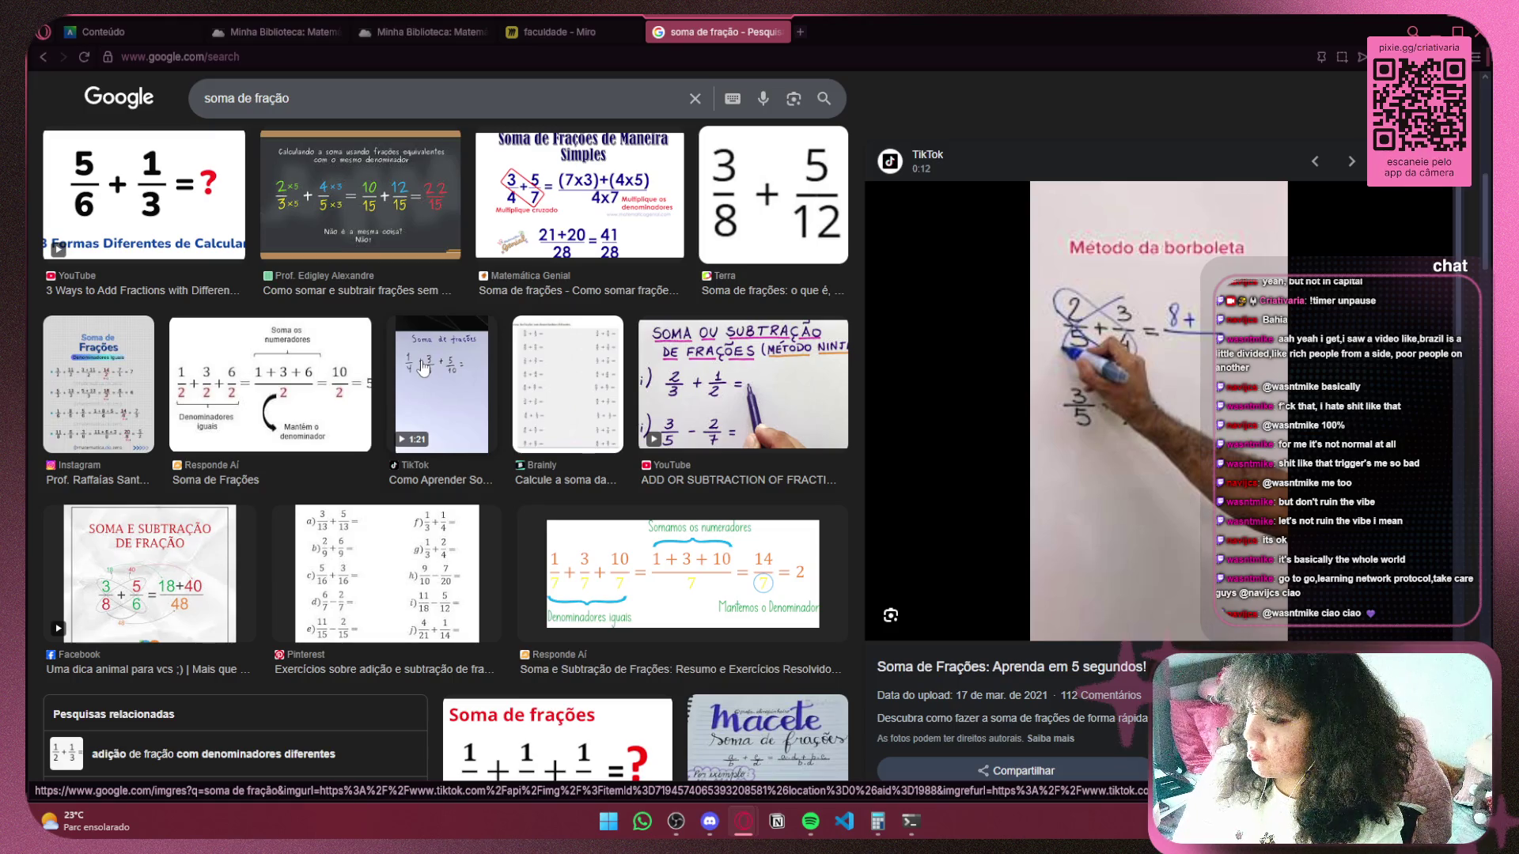
{"action": "scroll", "coordinate": [423, 368], "scroll_direction": "down", "scroll_amount": 5}
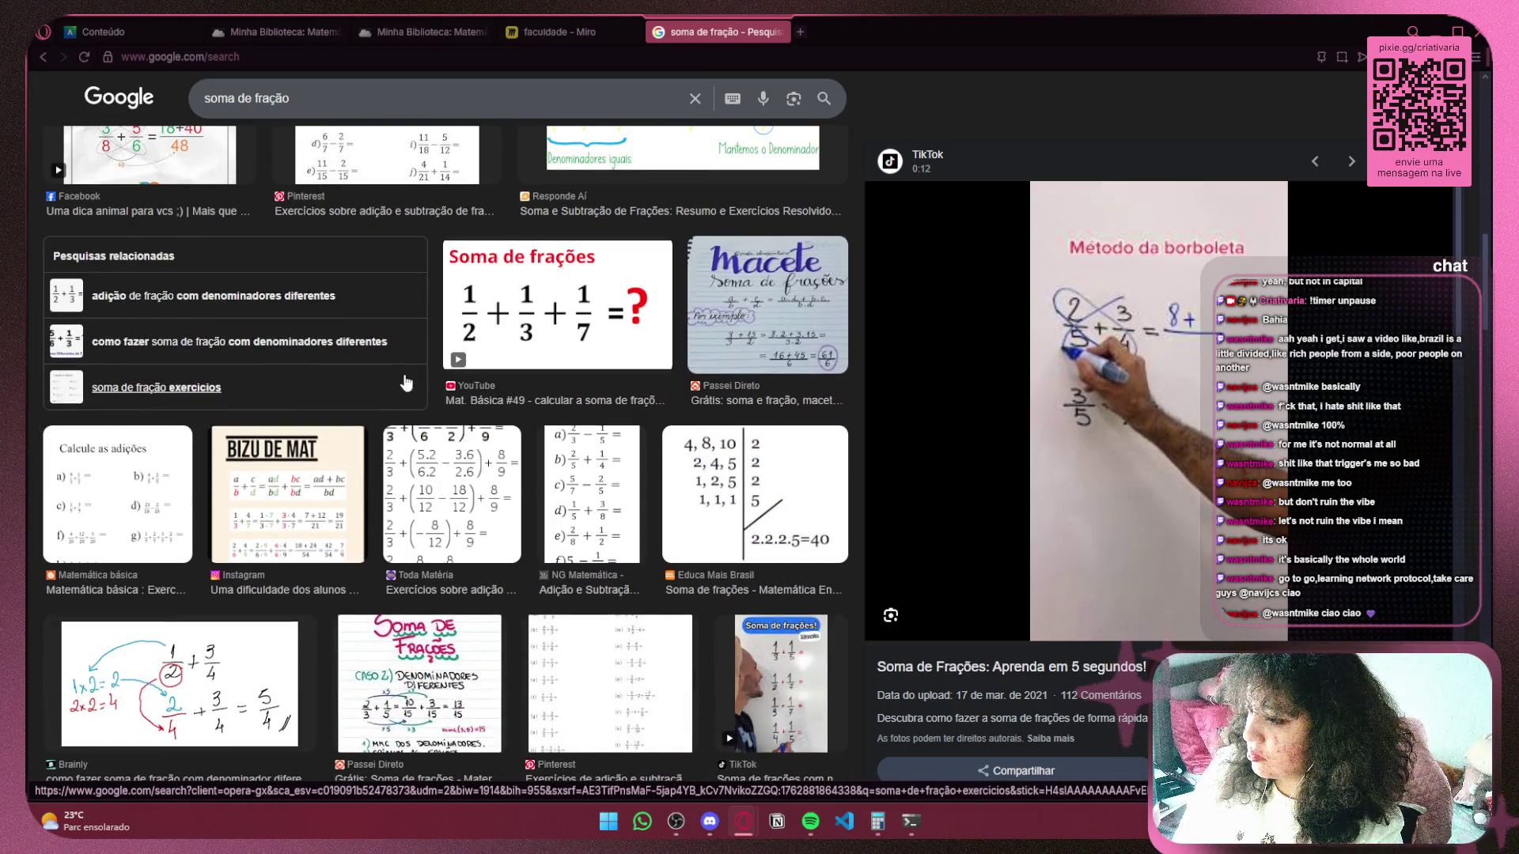
{"action": "left_click", "coordinate": [727, 315]}
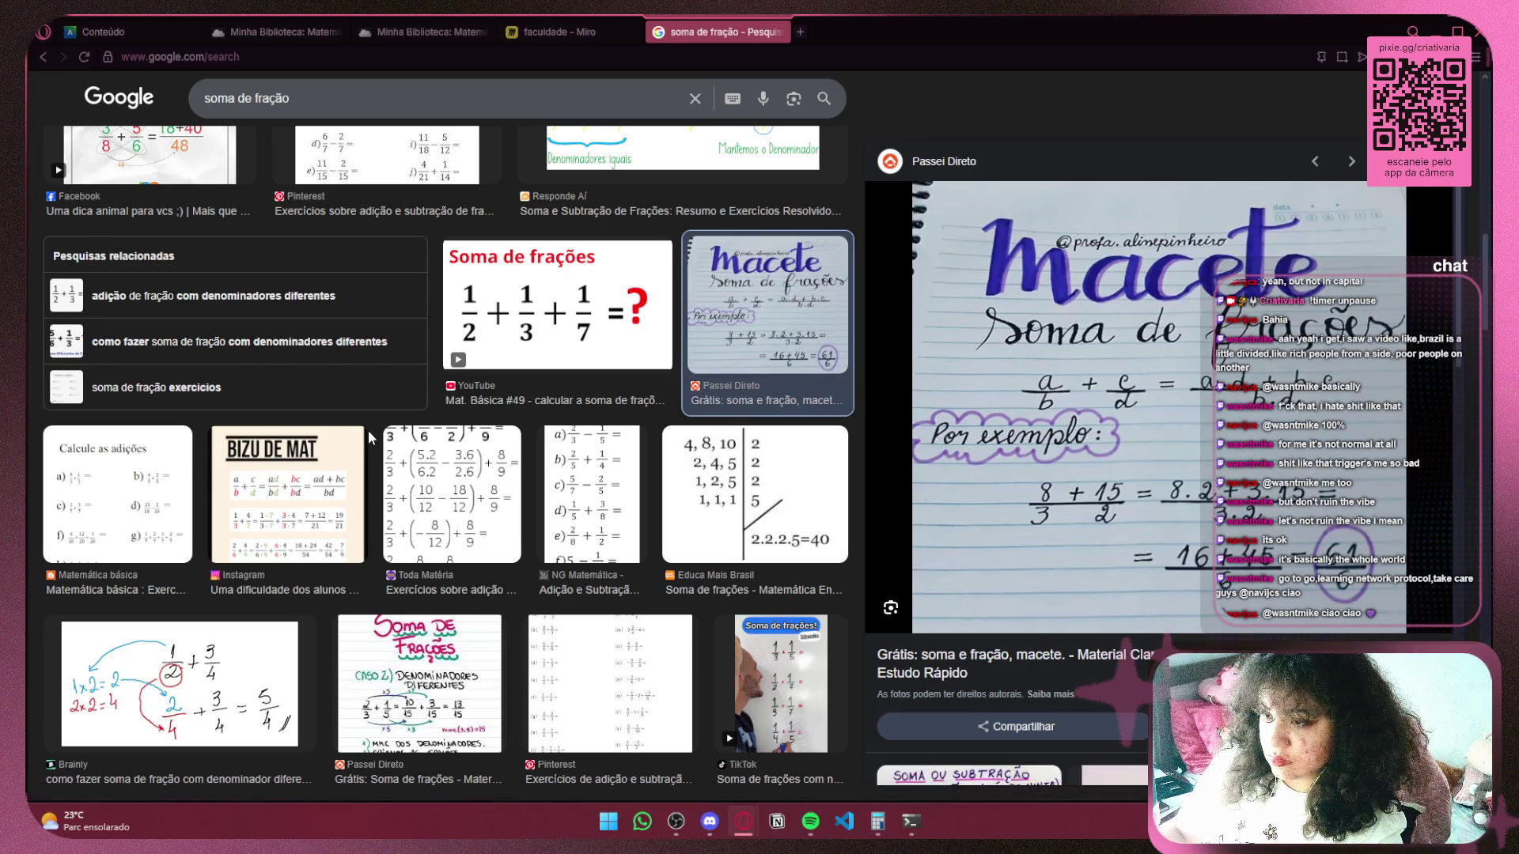
{"action": "scroll", "coordinate": [368, 431], "scroll_direction": "up", "scroll_amount": 10}
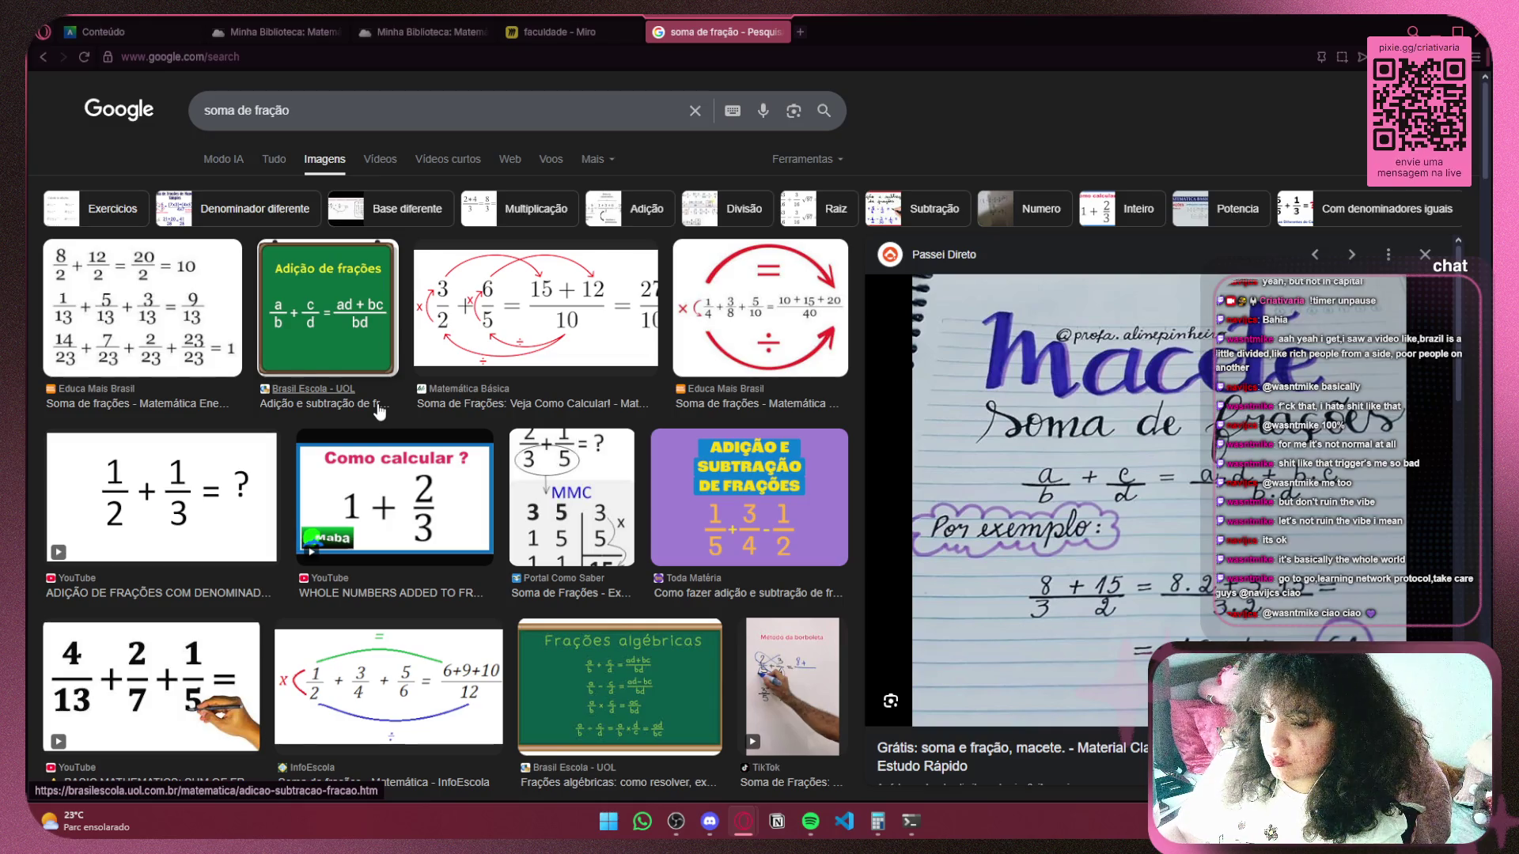
Open the Brasil Escola article and highlight the MMC of 2 and 3 working.
{"action": "left_click", "coordinate": [323, 386]}
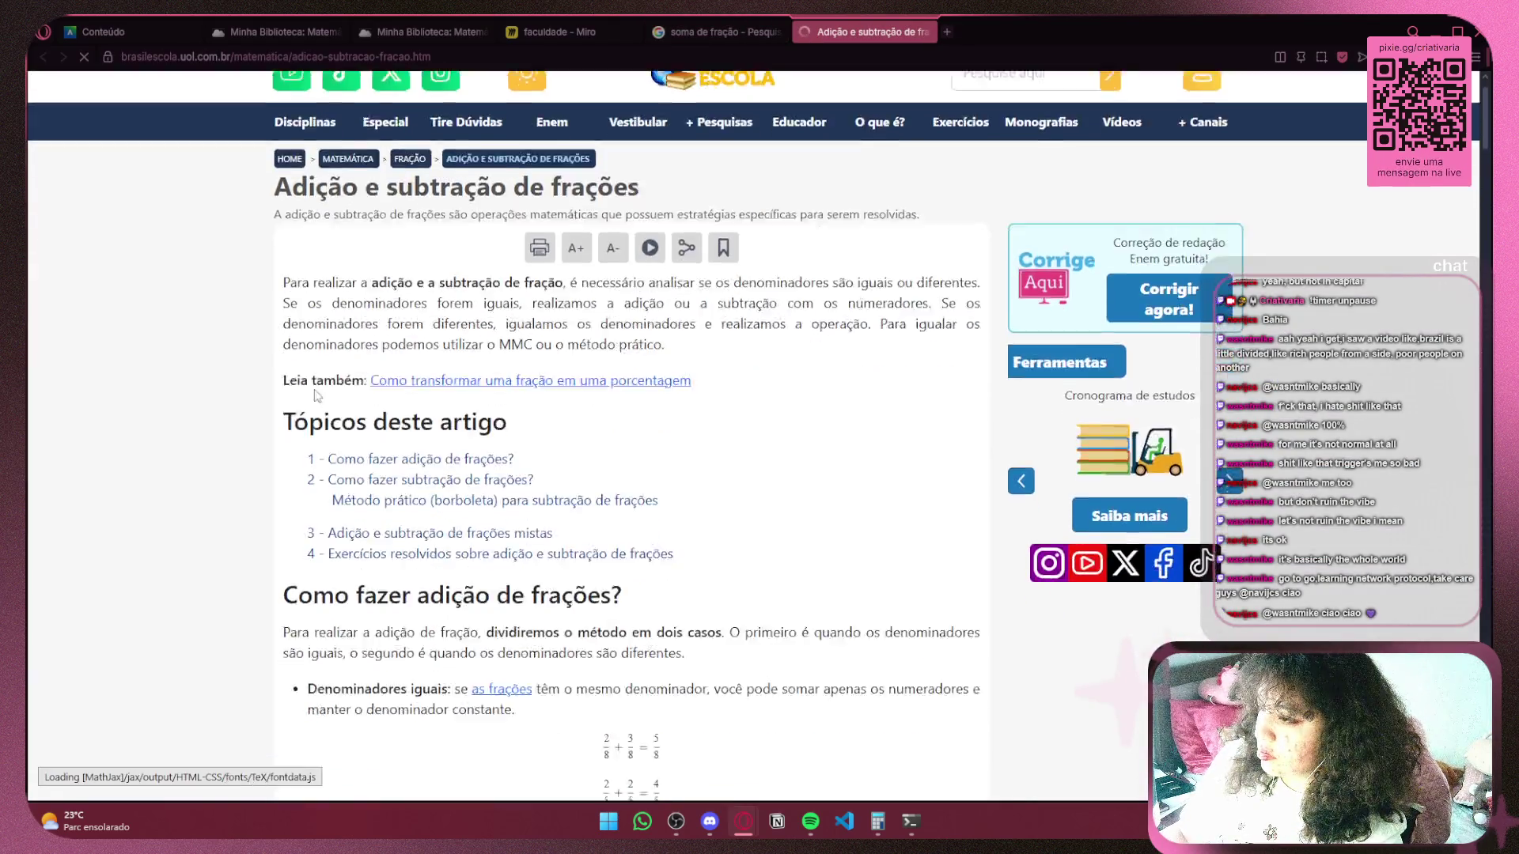
{"action": "scroll", "coordinate": [317, 395], "scroll_direction": "down", "scroll_amount": 2}
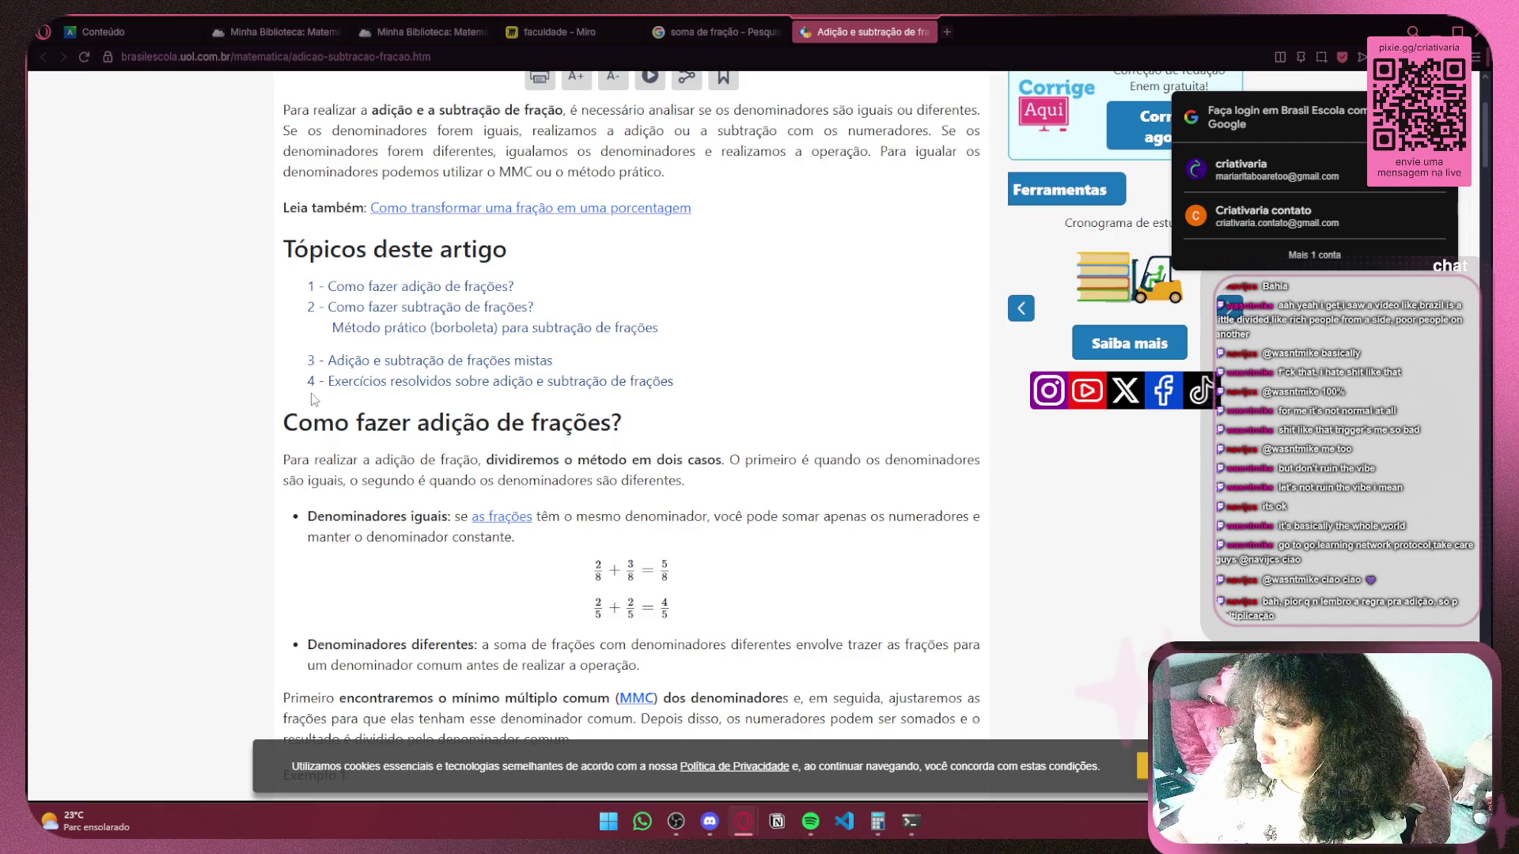
{"action": "scroll", "coordinate": [314, 400], "scroll_direction": "down", "scroll_amount": 4}
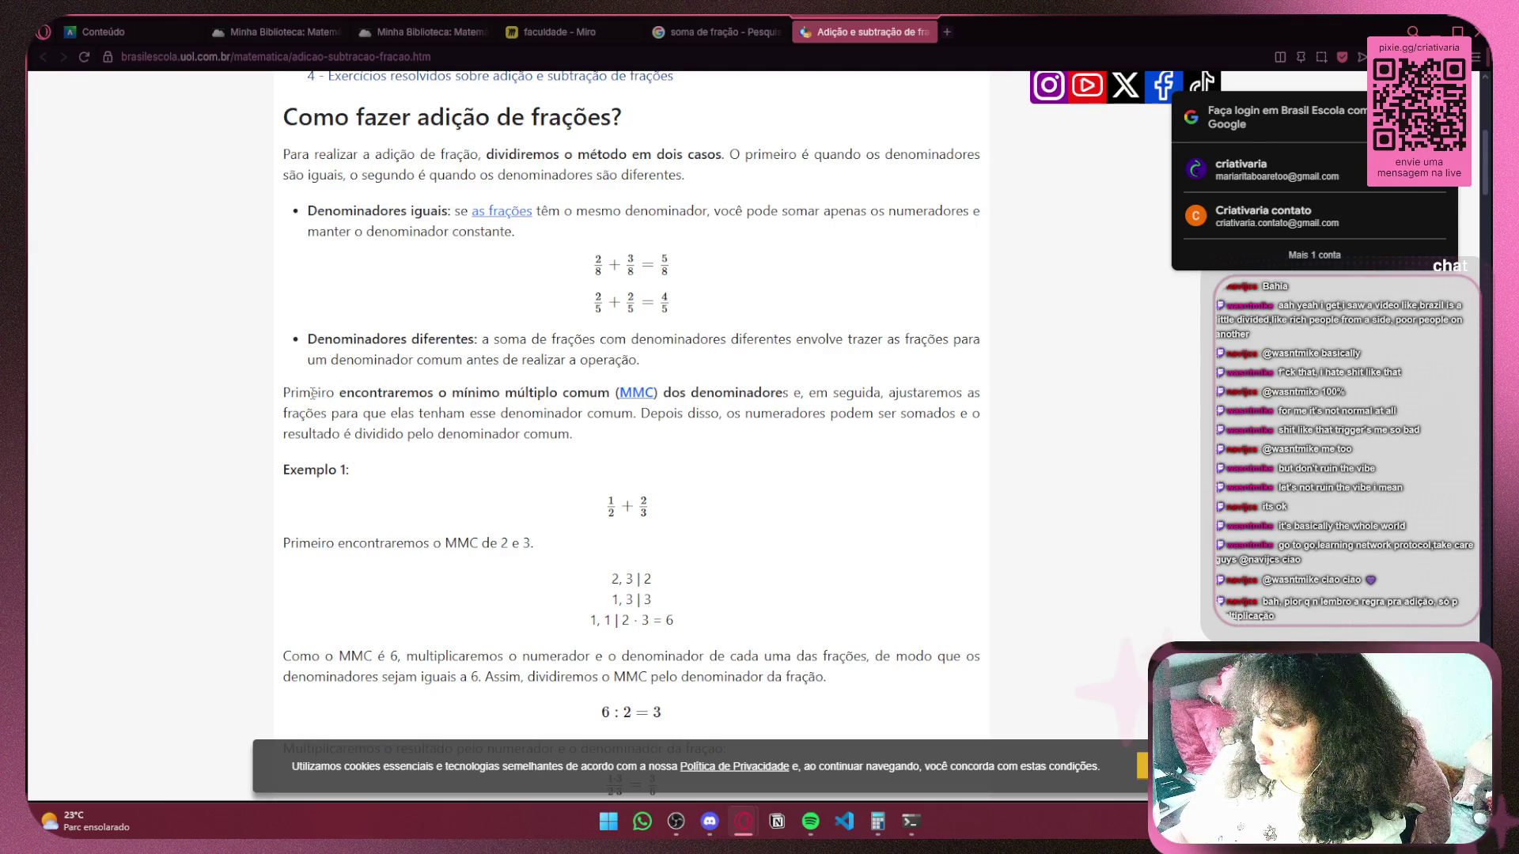
{"action": "scroll", "coordinate": [313, 394], "scroll_direction": "down", "scroll_amount": 3}
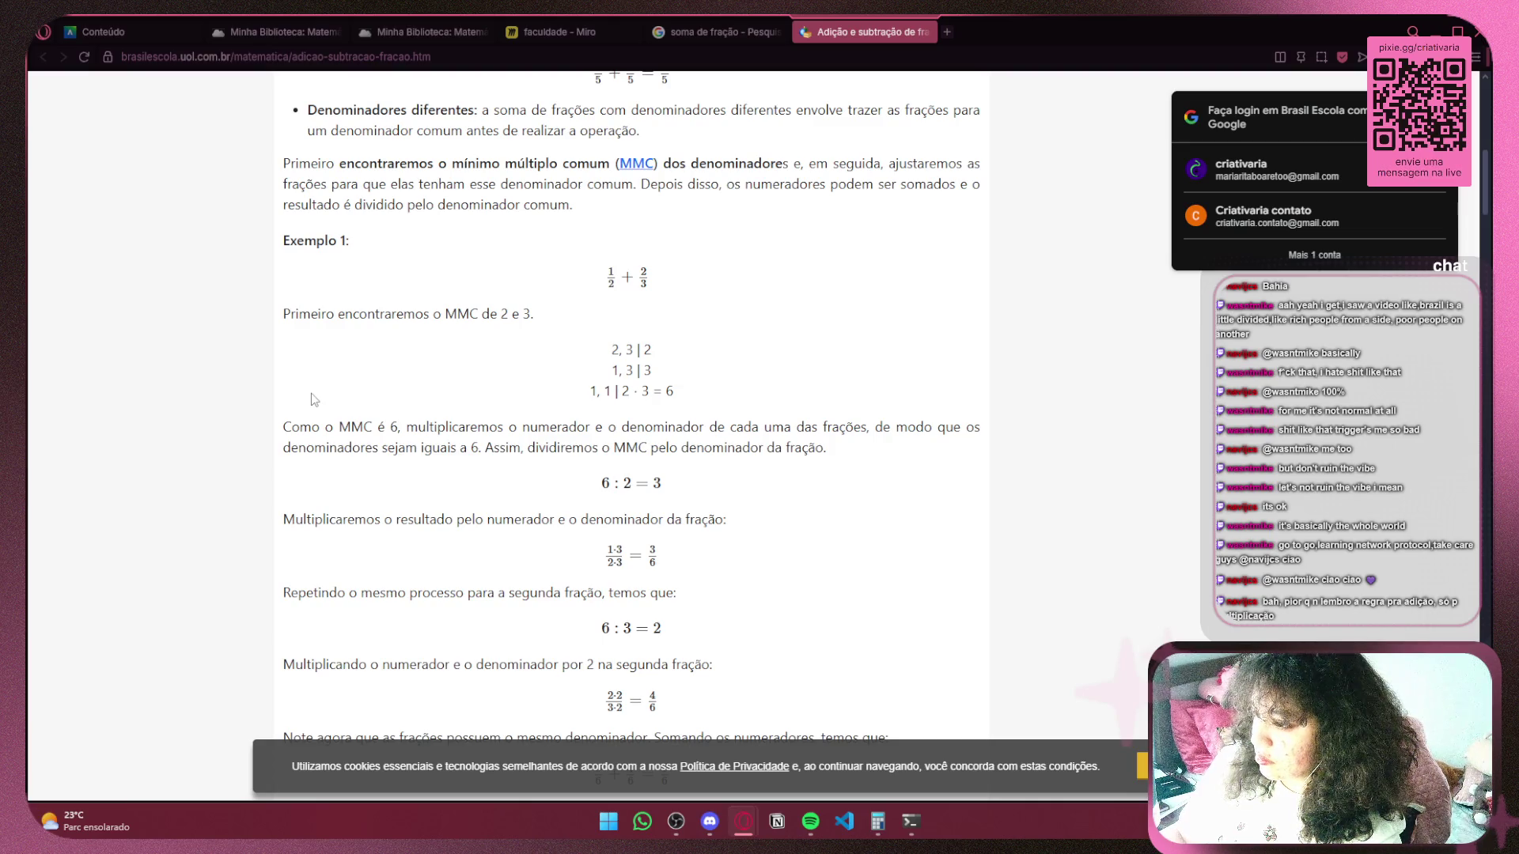
{"action": "left_click_drag", "start_coordinate": [674, 395], "coordinate": [607, 351]}
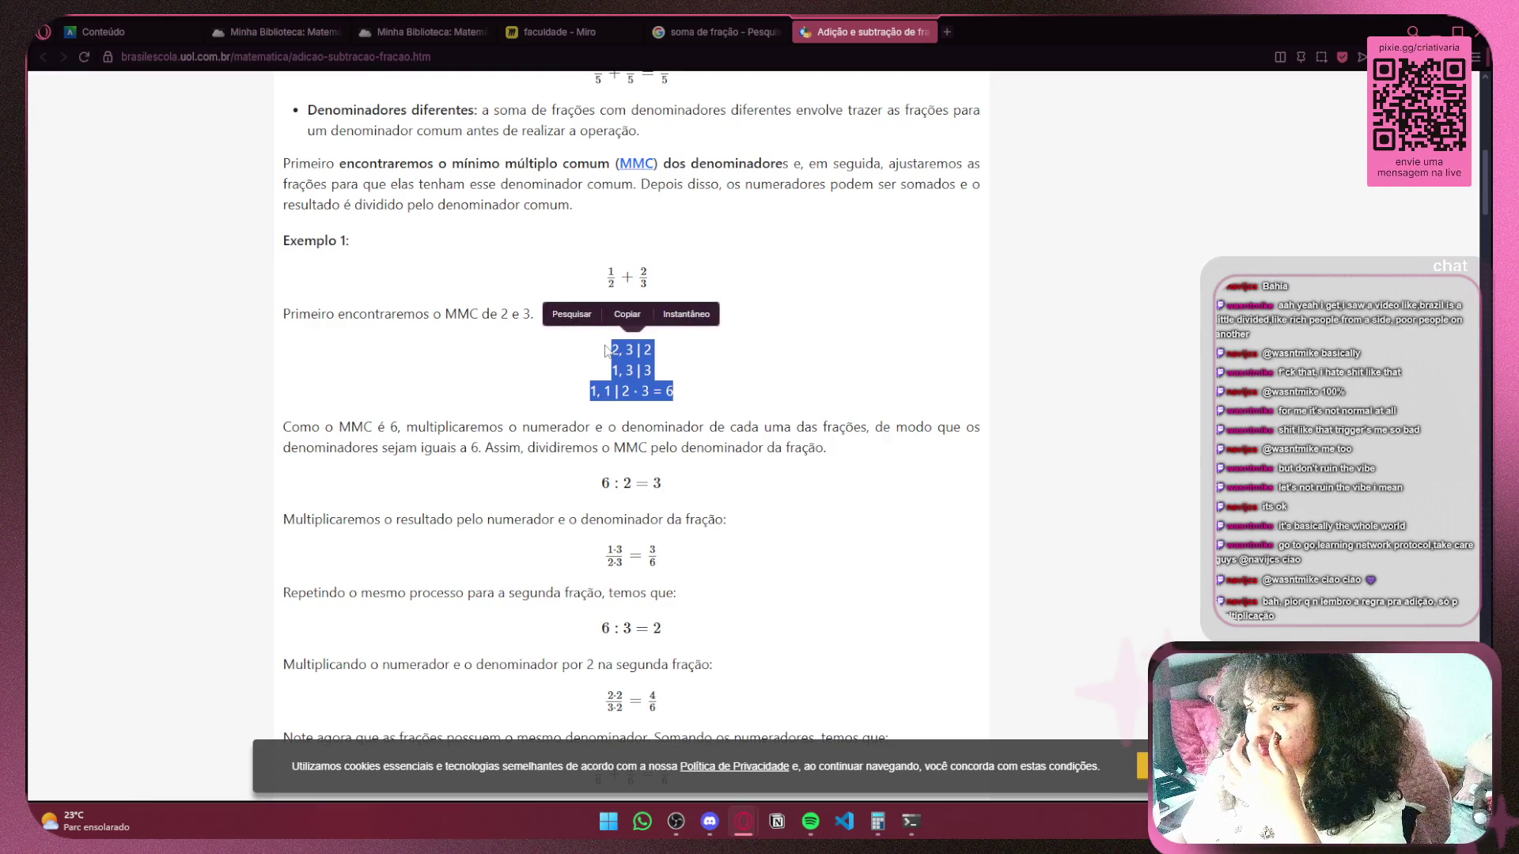
{"action": "left_click", "coordinate": [716, 349]}
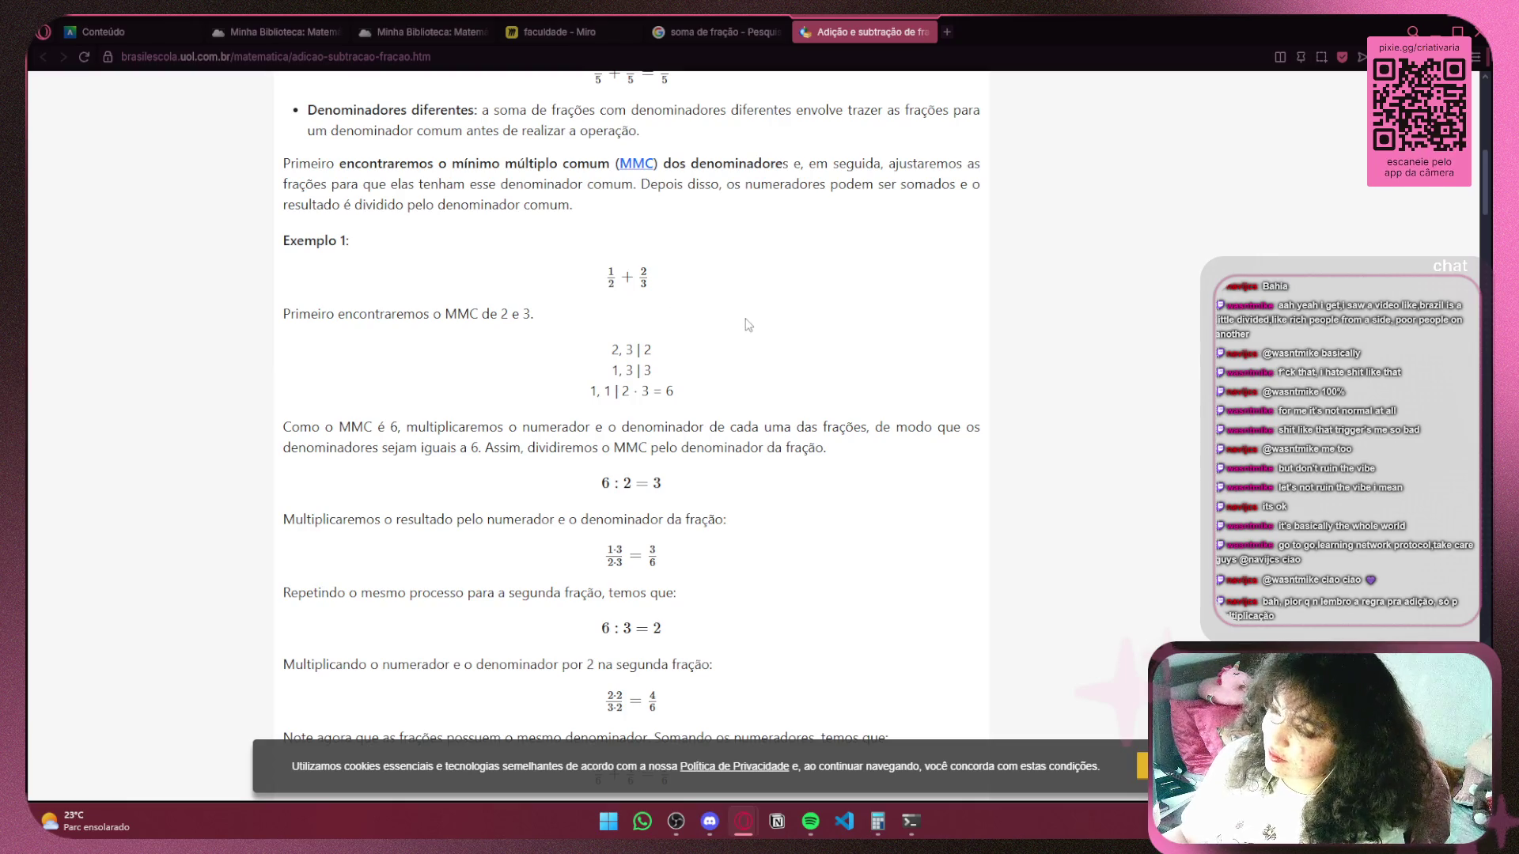
Review both 'Método prático (borboleta)' boards, settling on the subtraction formula.
{"action": "scroll", "coordinate": [748, 324], "scroll_direction": "down", "scroll_amount": 2}
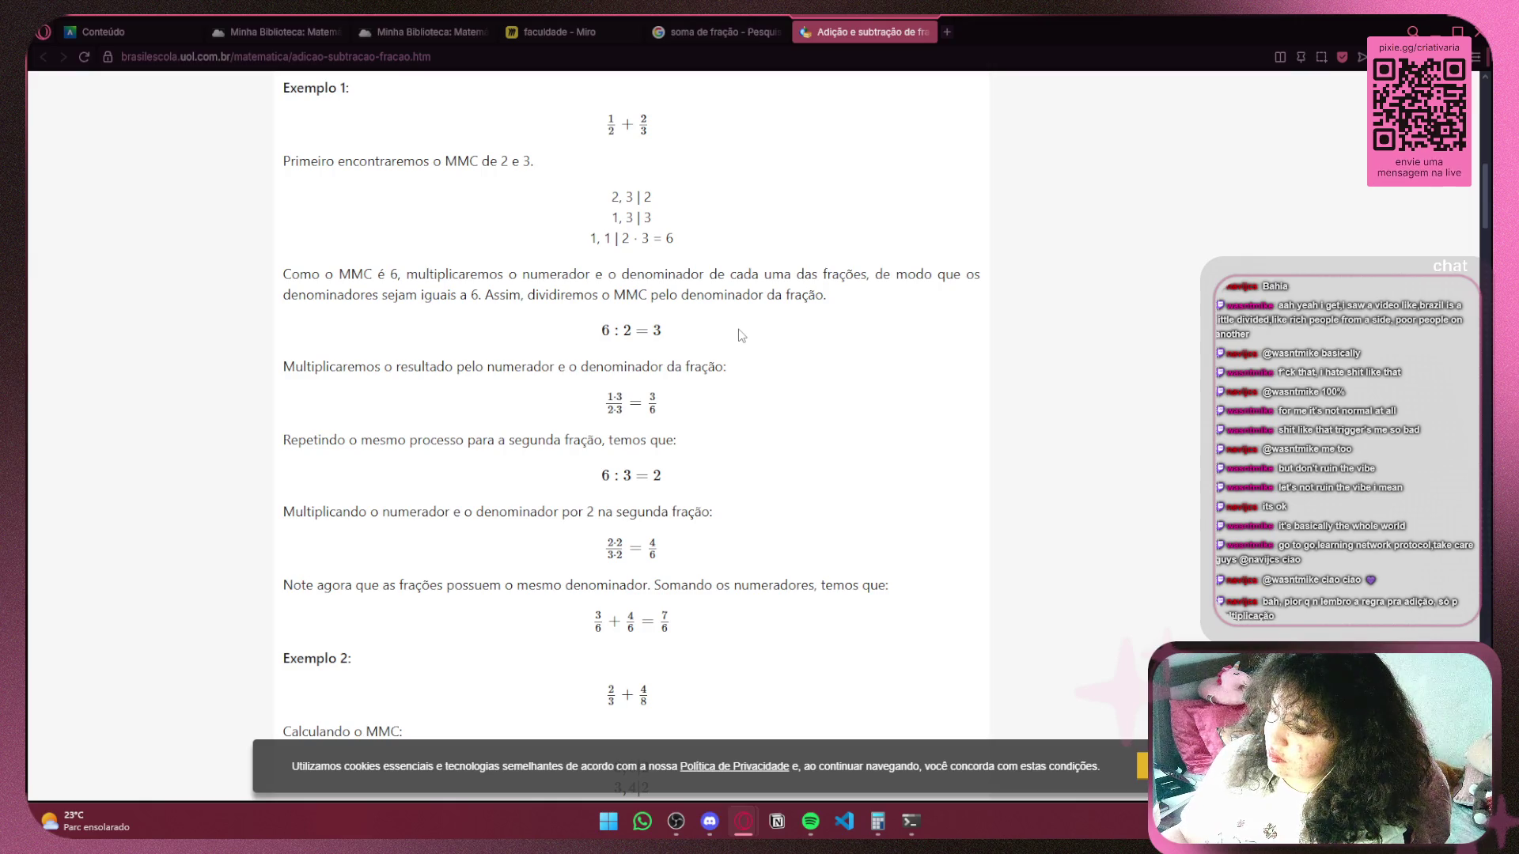
{"action": "scroll", "coordinate": [741, 335], "scroll_direction": "down", "scroll_amount": 2}
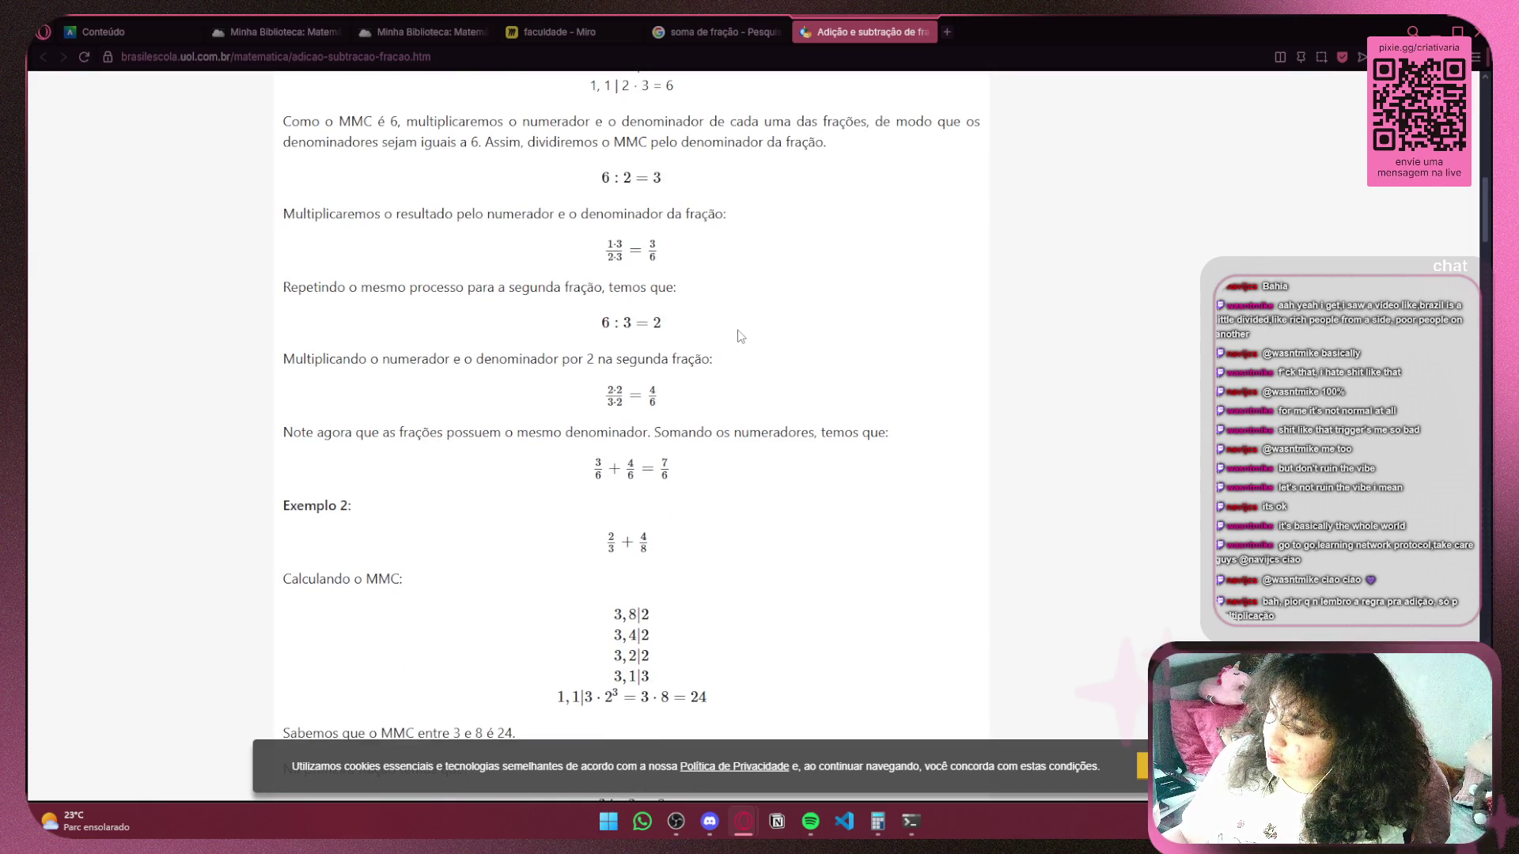
{"action": "scroll", "coordinate": [741, 335], "scroll_direction": "down", "scroll_amount": 3}
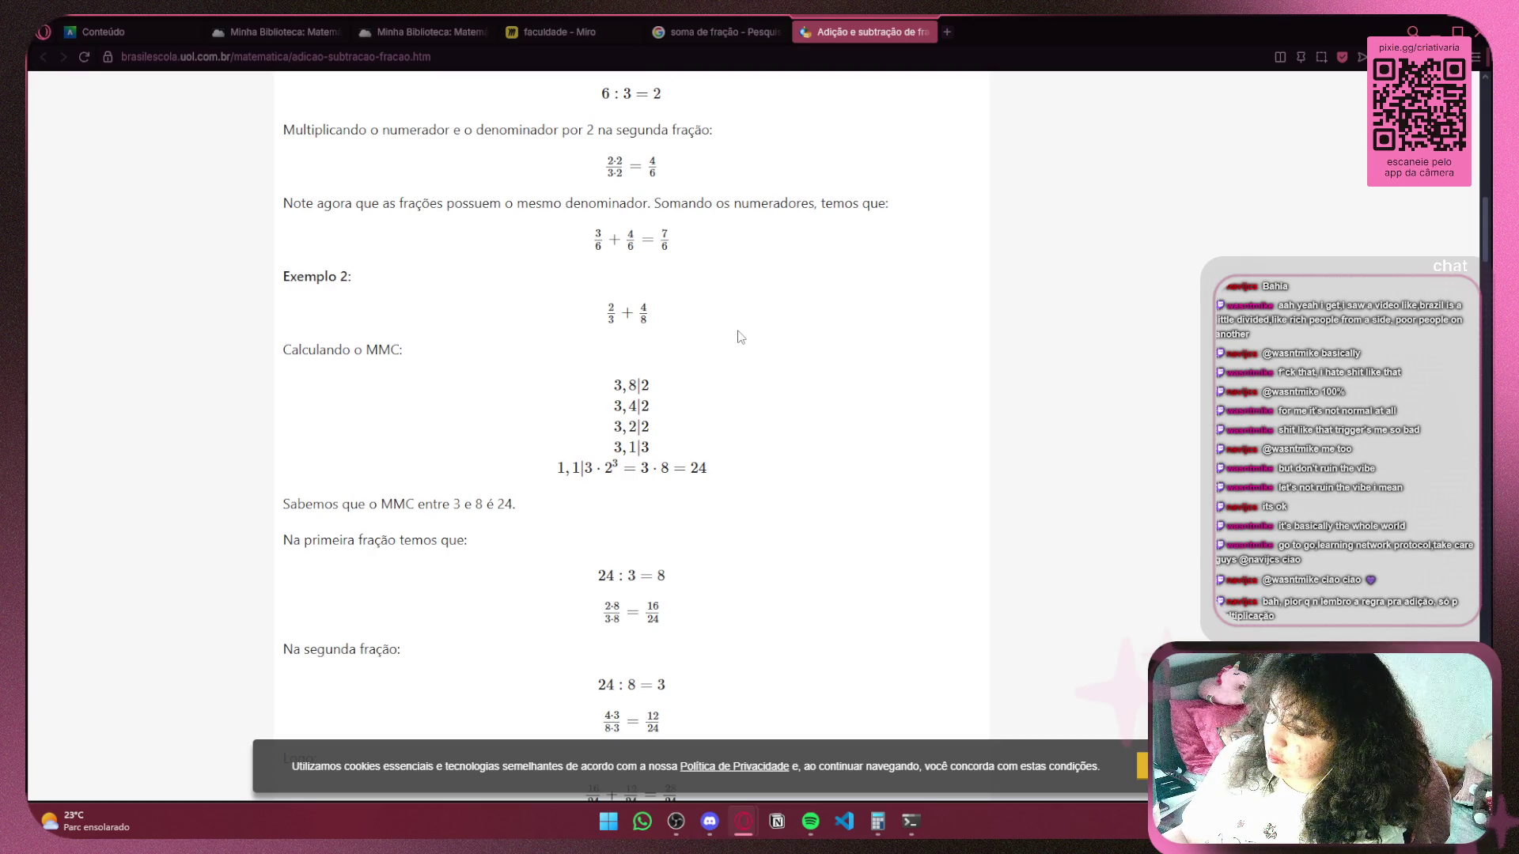
{"action": "scroll", "coordinate": [739, 338], "scroll_direction": "down", "scroll_amount": 2}
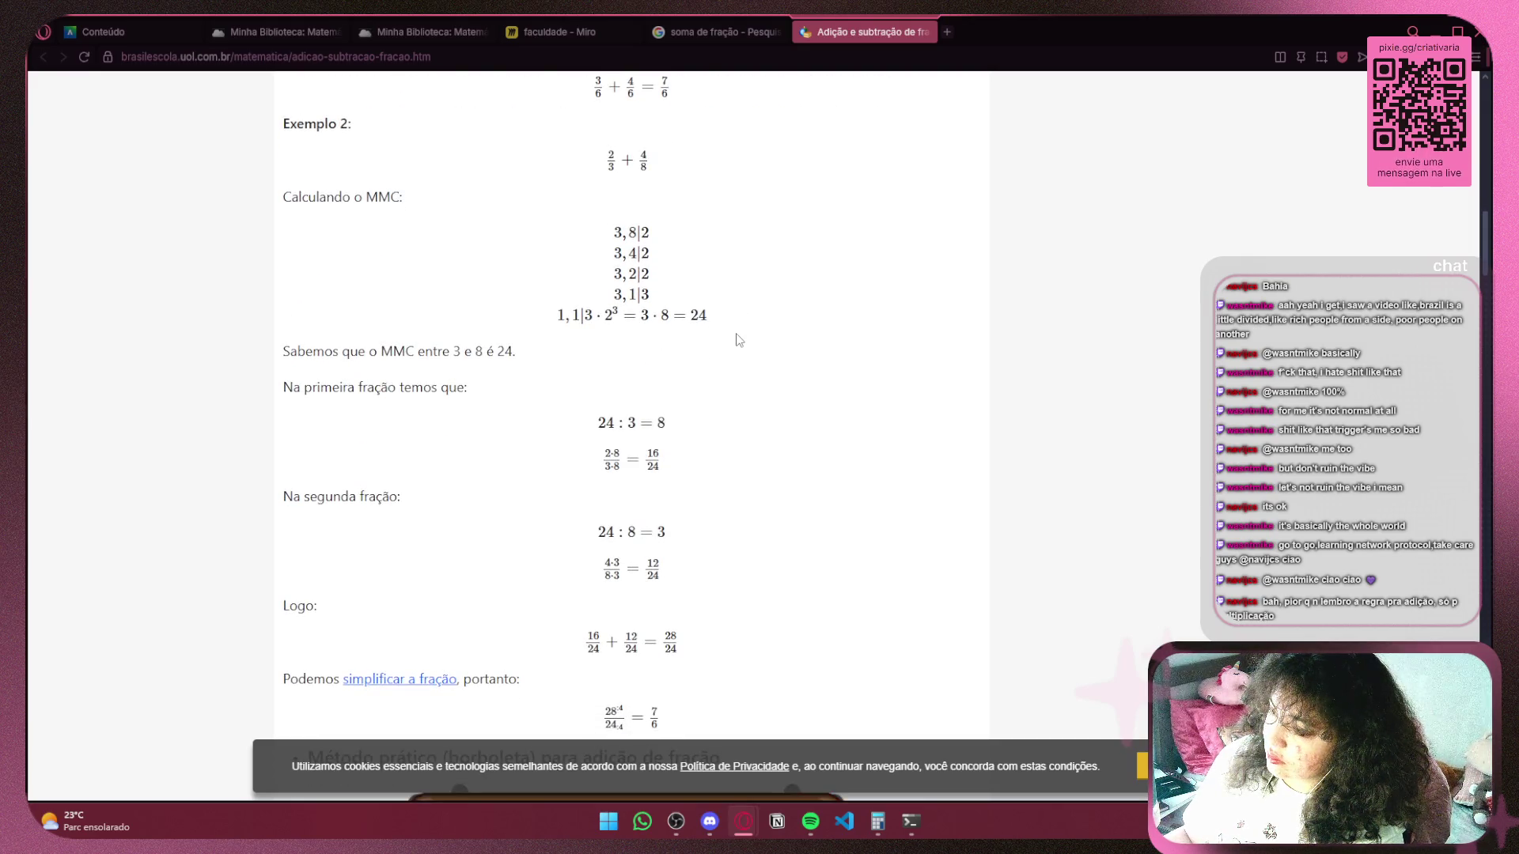
{"action": "scroll", "coordinate": [739, 340], "scroll_direction": "down", "scroll_amount": 4}
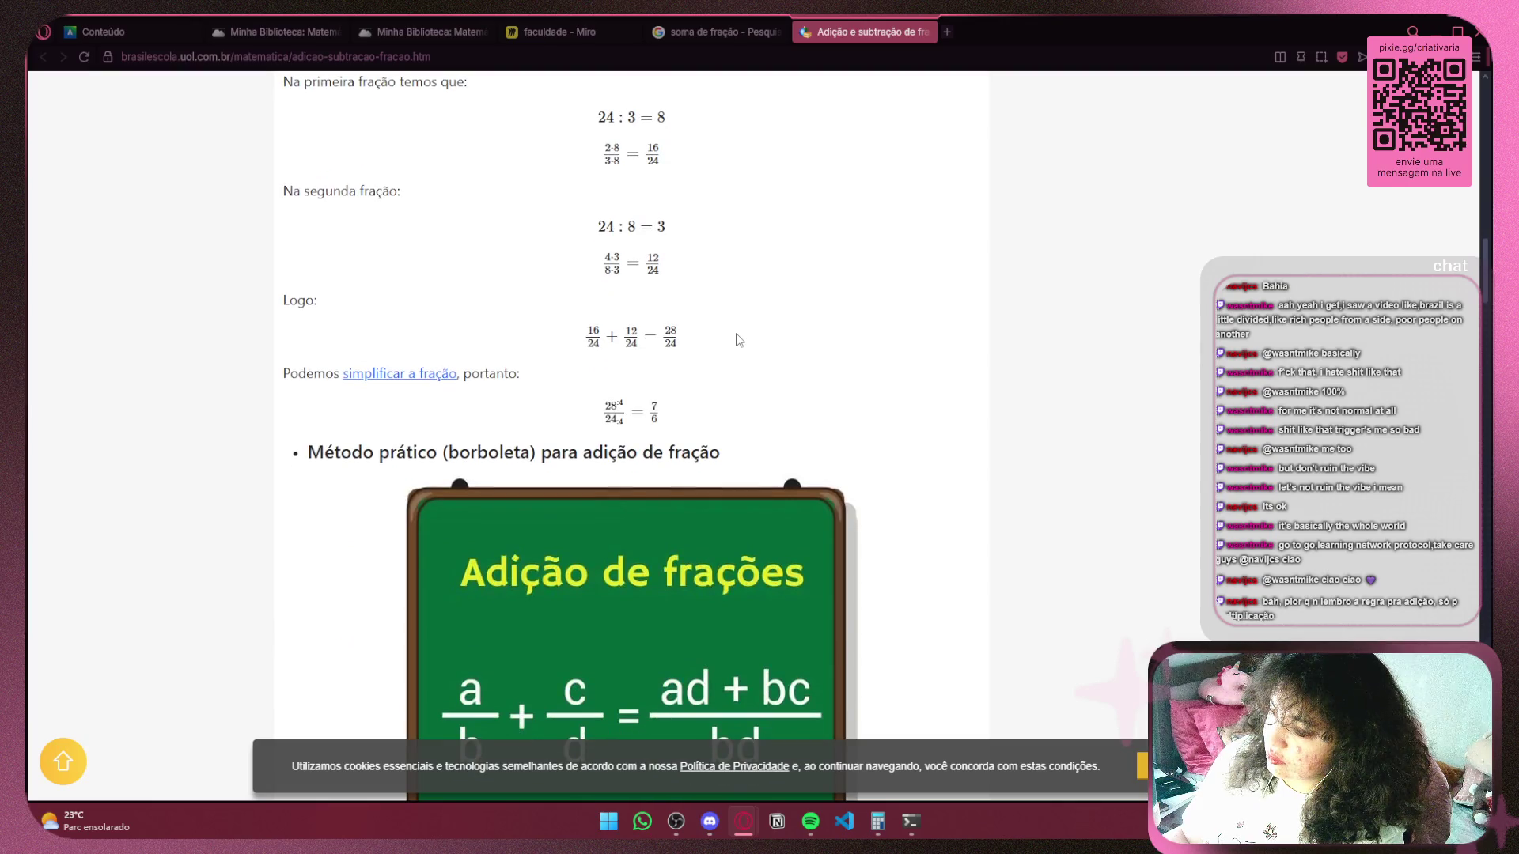
{"action": "scroll", "coordinate": [739, 340], "scroll_direction": "down", "scroll_amount": 5}
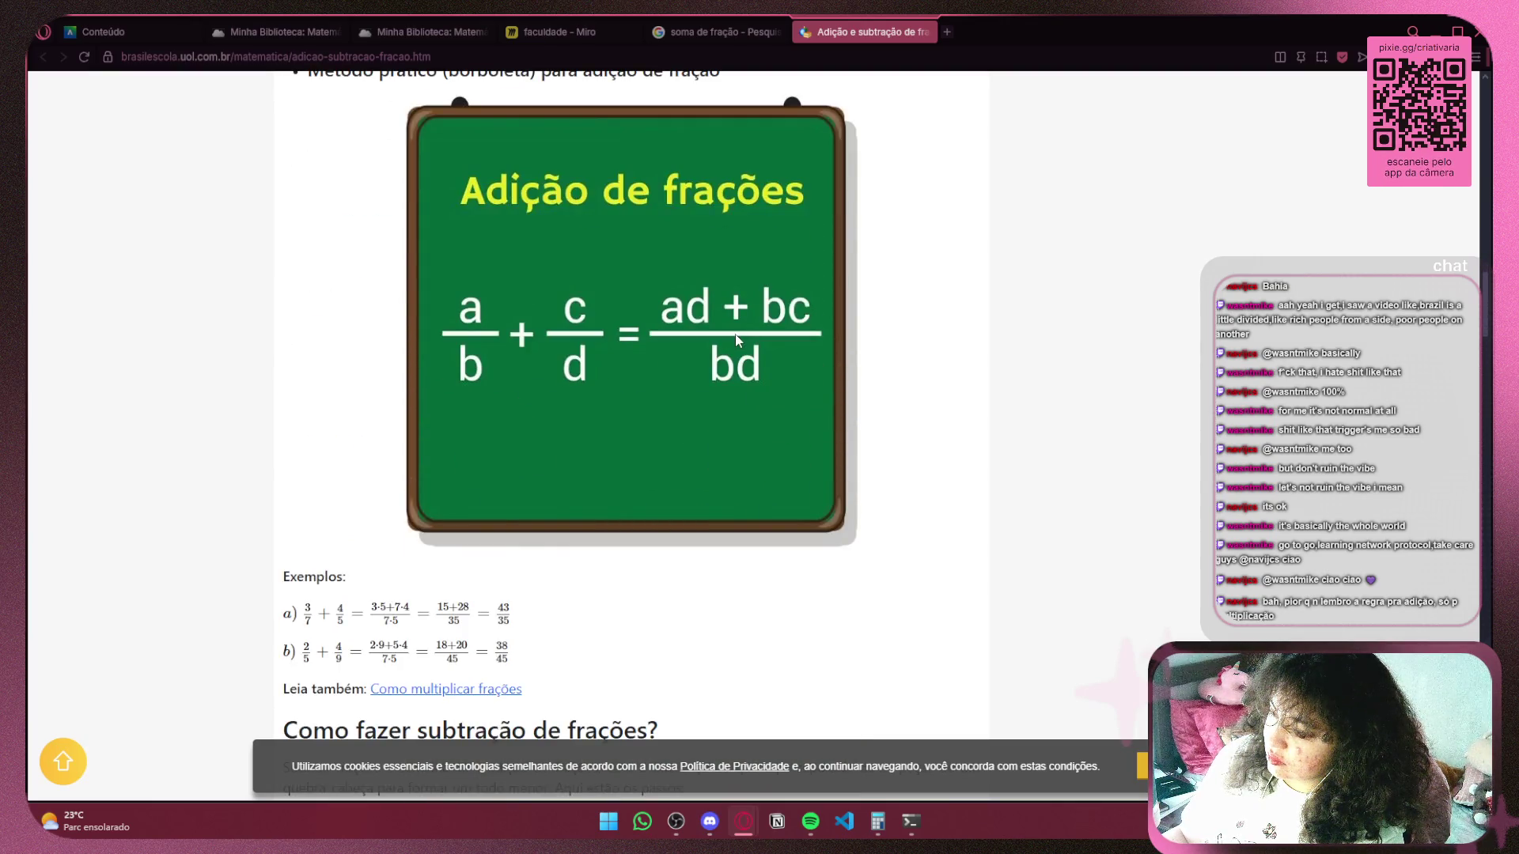
{"action": "scroll", "coordinate": [736, 340], "scroll_direction": "down", "scroll_amount": 6}
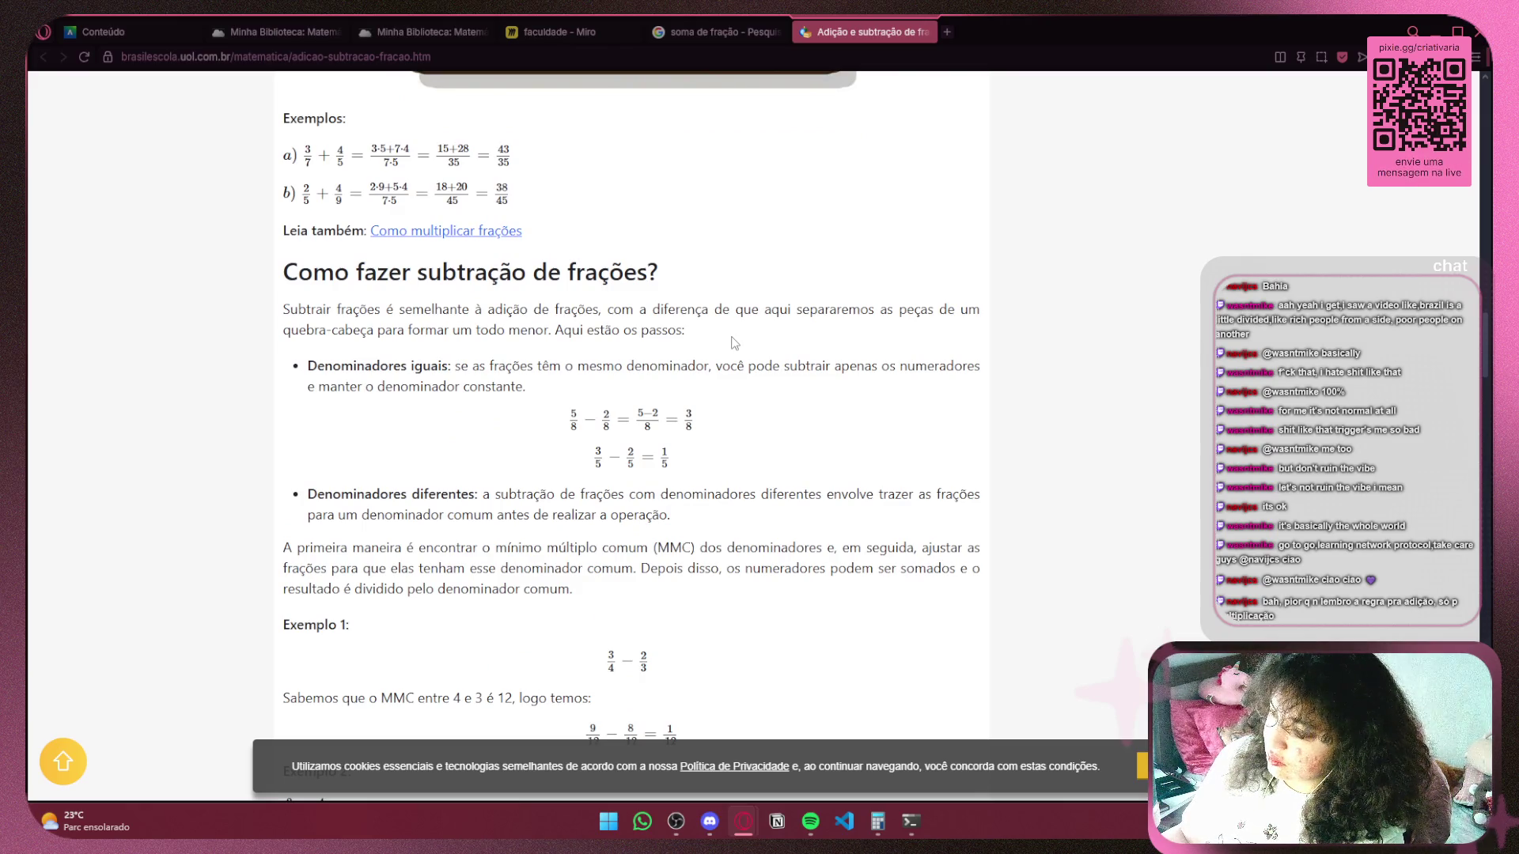
{"action": "scroll", "coordinate": [735, 342], "scroll_direction": "down", "scroll_amount": 6}
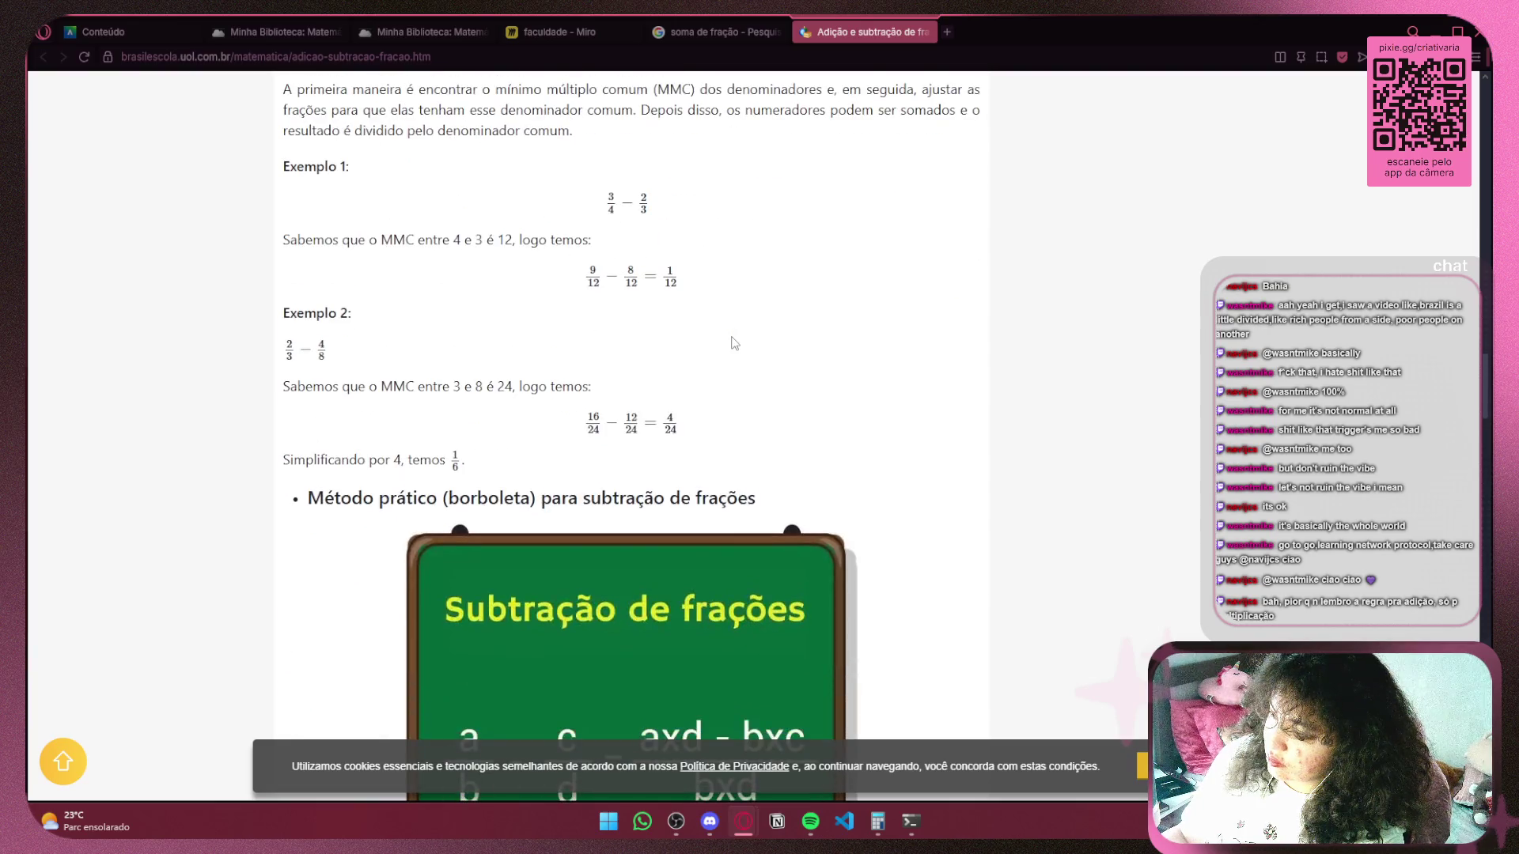
{"action": "scroll", "coordinate": [735, 341], "scroll_direction": "down", "scroll_amount": 4}
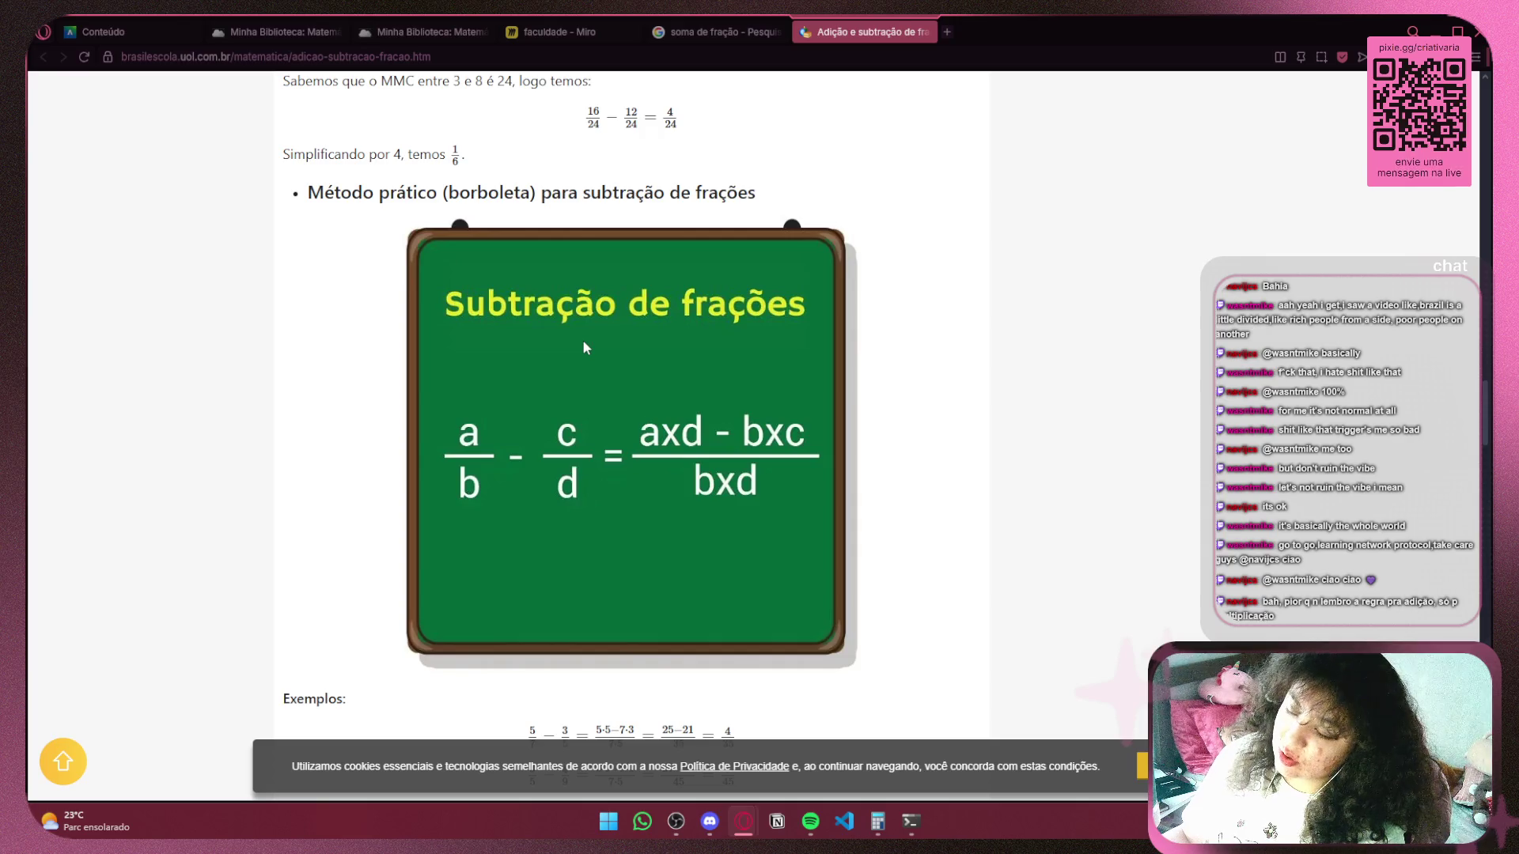
{"action": "scroll", "coordinate": [583, 343], "scroll_direction": "down", "scroll_amount": 6}
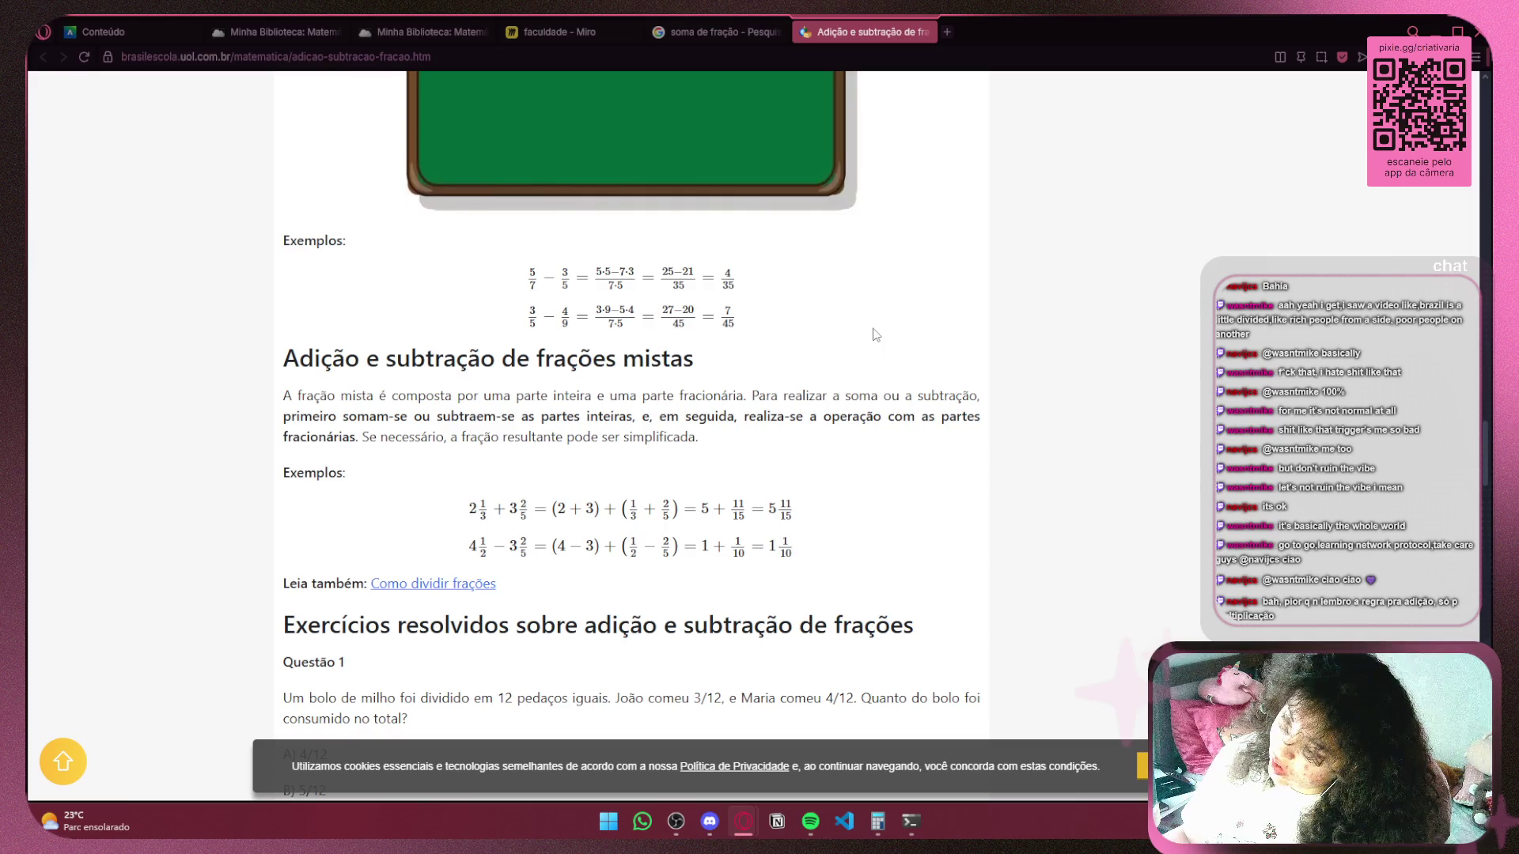
{"action": "scroll", "coordinate": [875, 335], "scroll_direction": "up", "scroll_amount": 8}
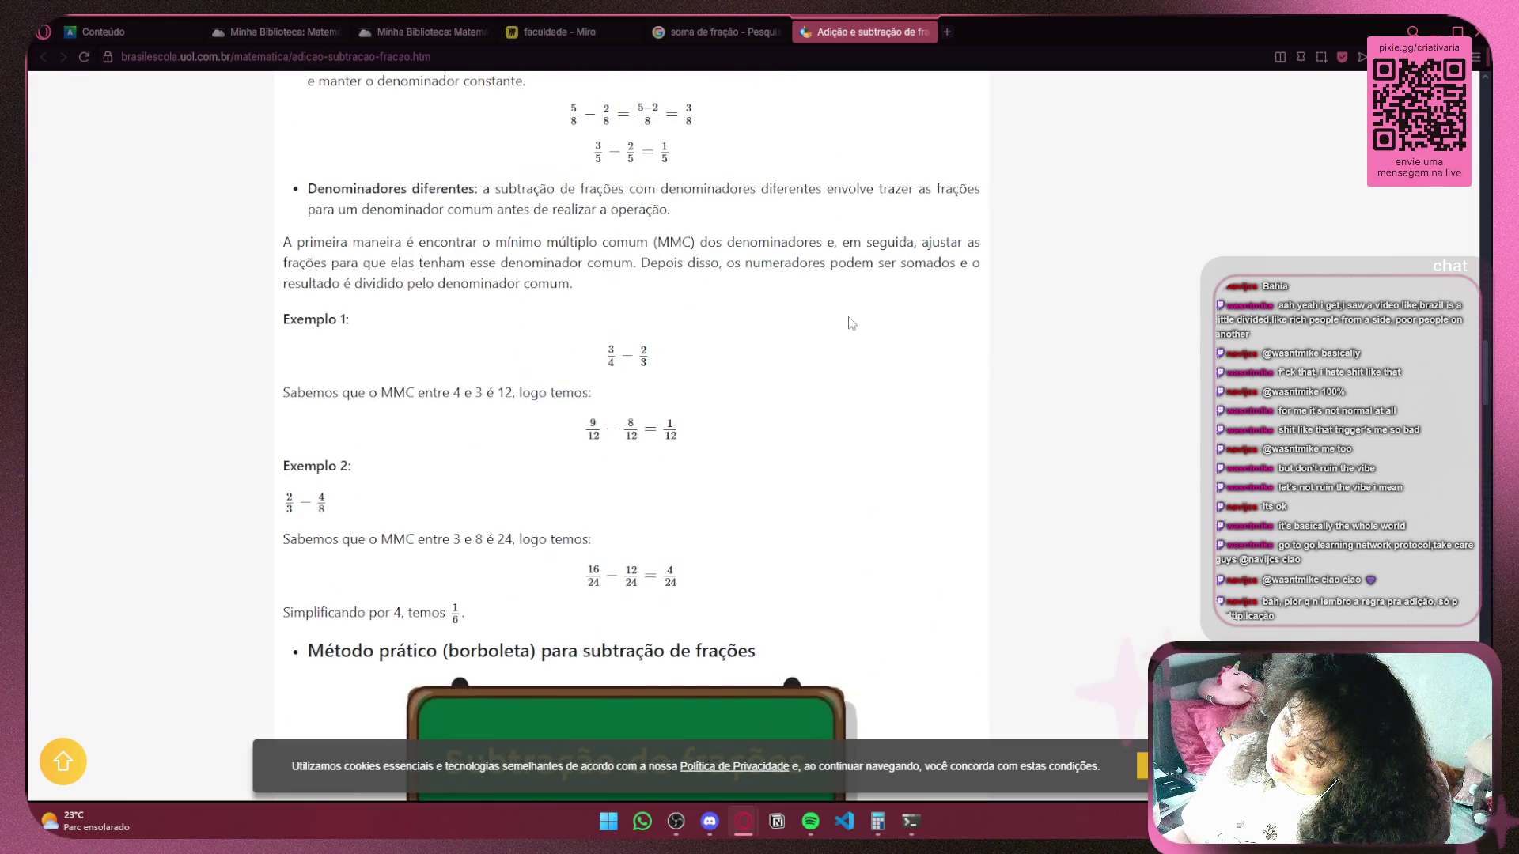
{"action": "scroll", "coordinate": [850, 324], "scroll_direction": "up", "scroll_amount": 5}
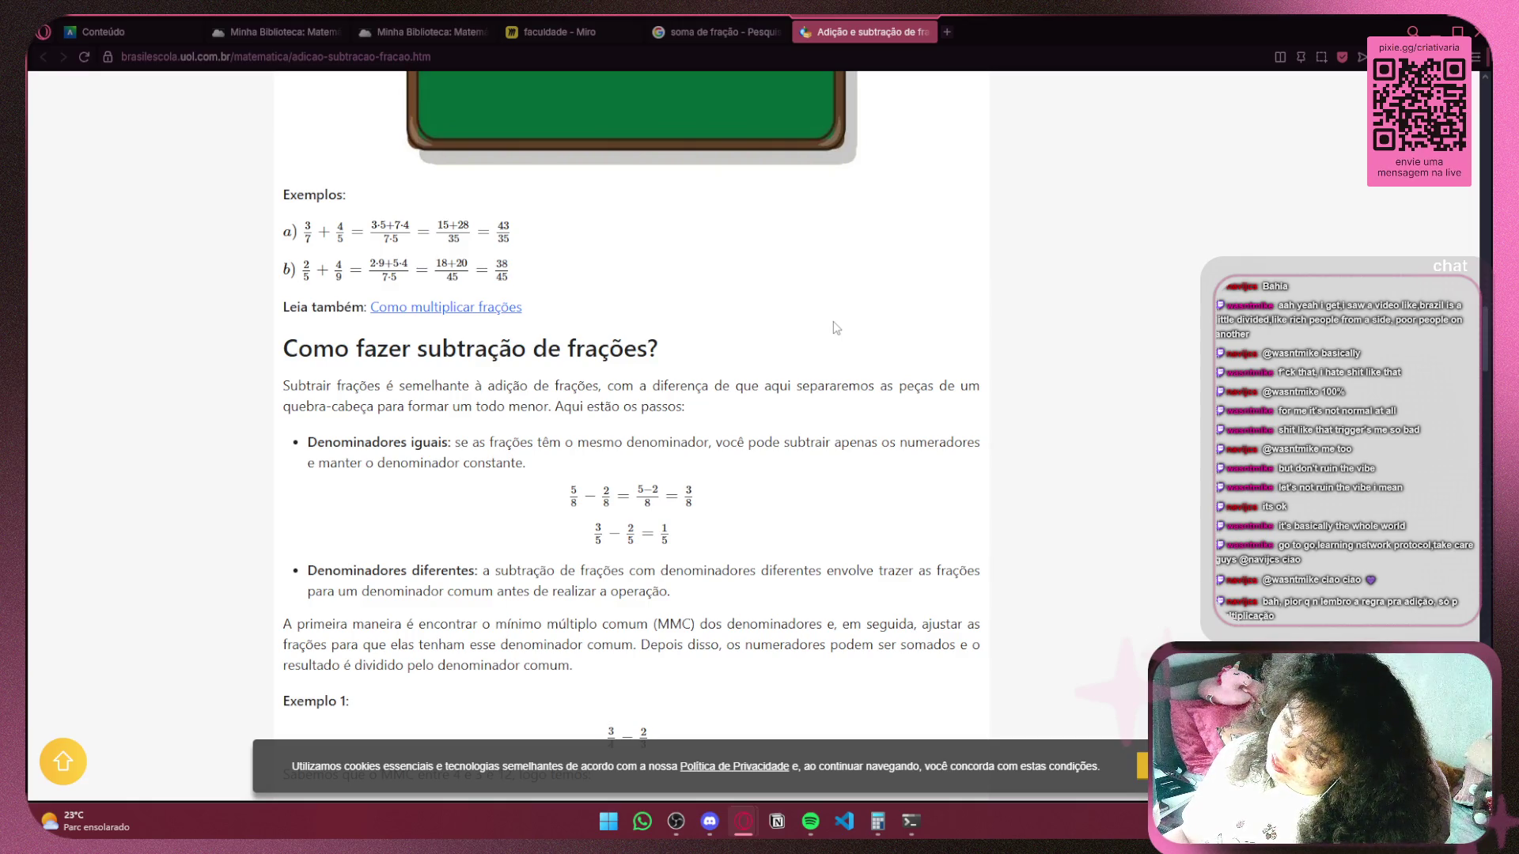
{"action": "scroll", "coordinate": [830, 324], "scroll_direction": "down", "scroll_amount": 7}
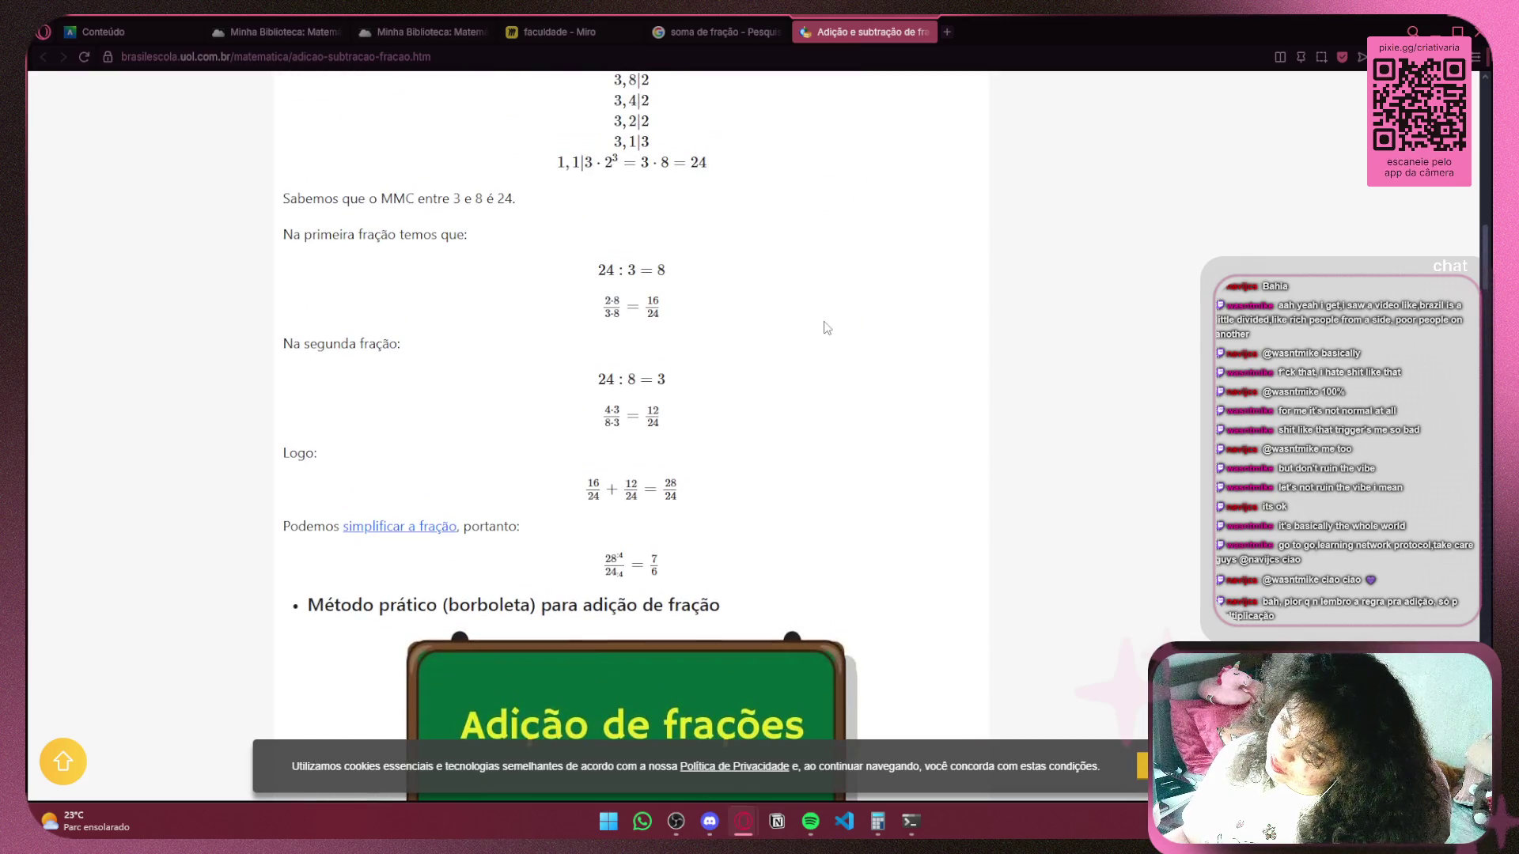
{"action": "scroll", "coordinate": [826, 327], "scroll_direction": "down", "scroll_amount": 4}
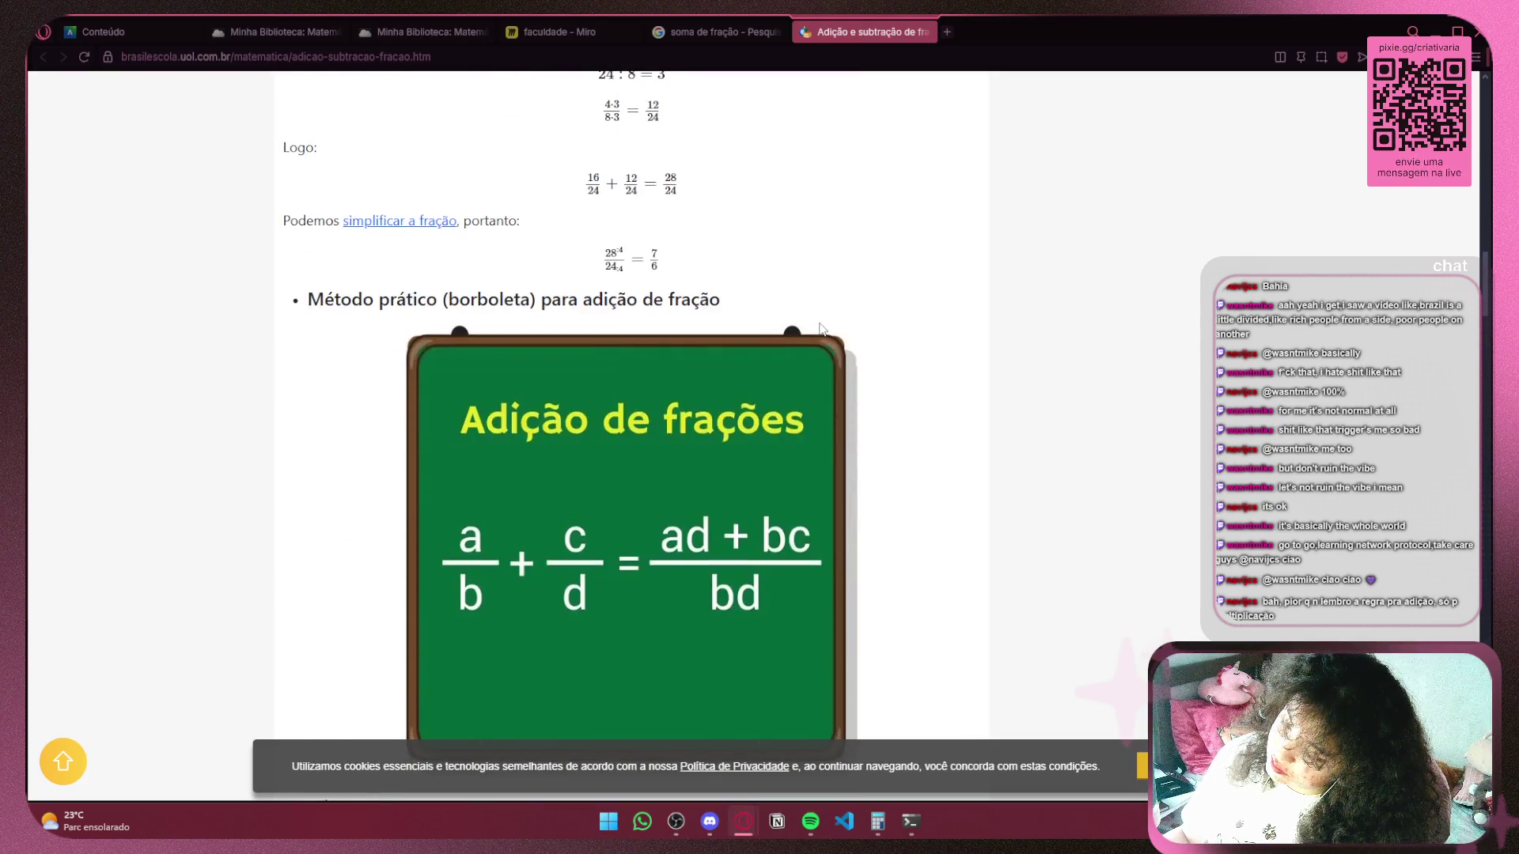
{"action": "scroll", "coordinate": [815, 326], "scroll_direction": "down", "scroll_amount": 18}
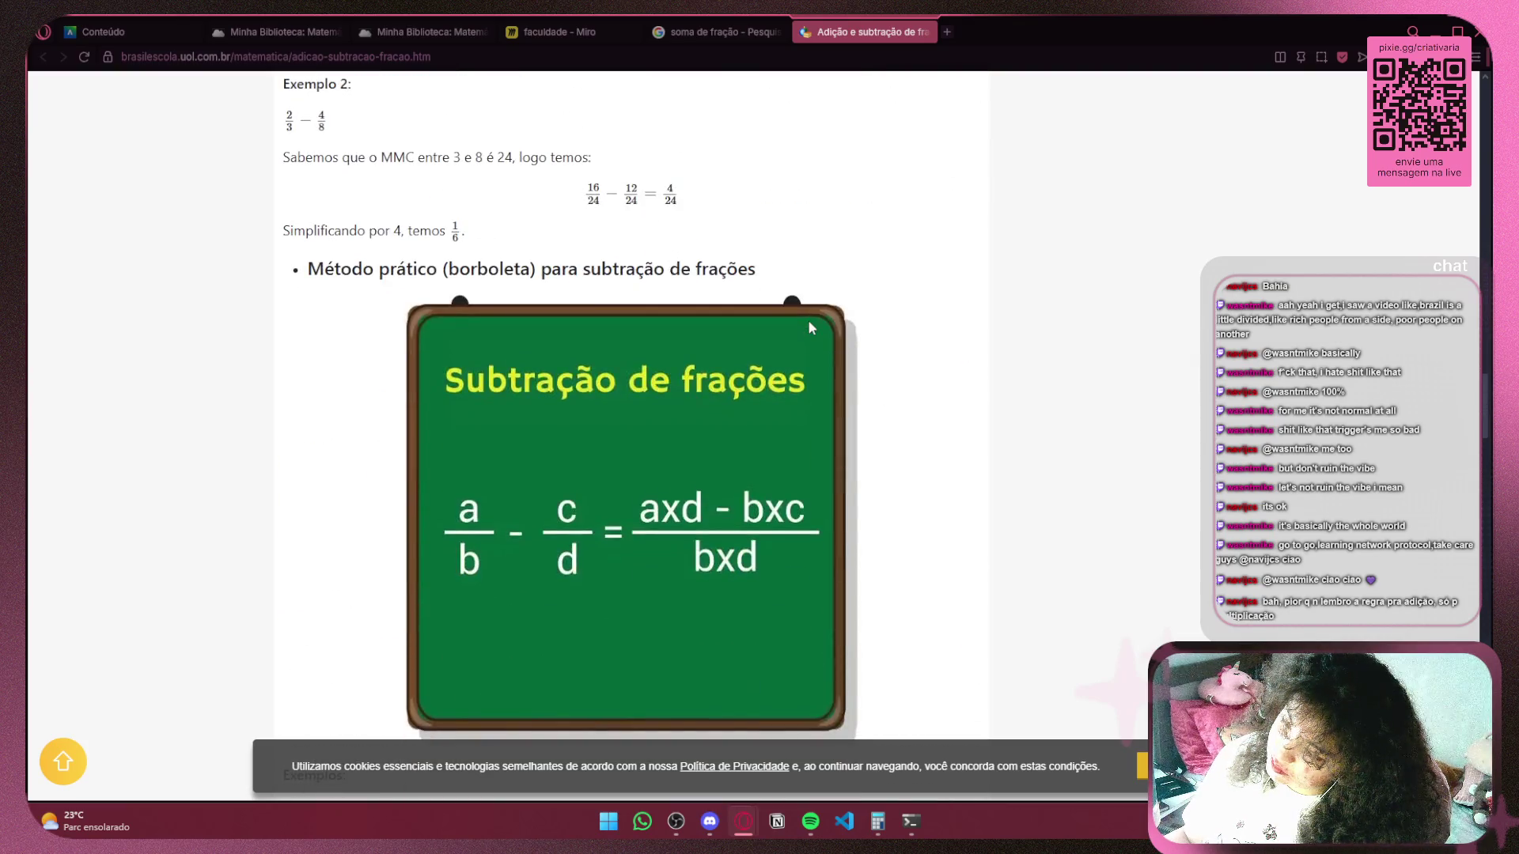
{"action": "scroll", "coordinate": [808, 319], "scroll_direction": "down", "scroll_amount": 5}
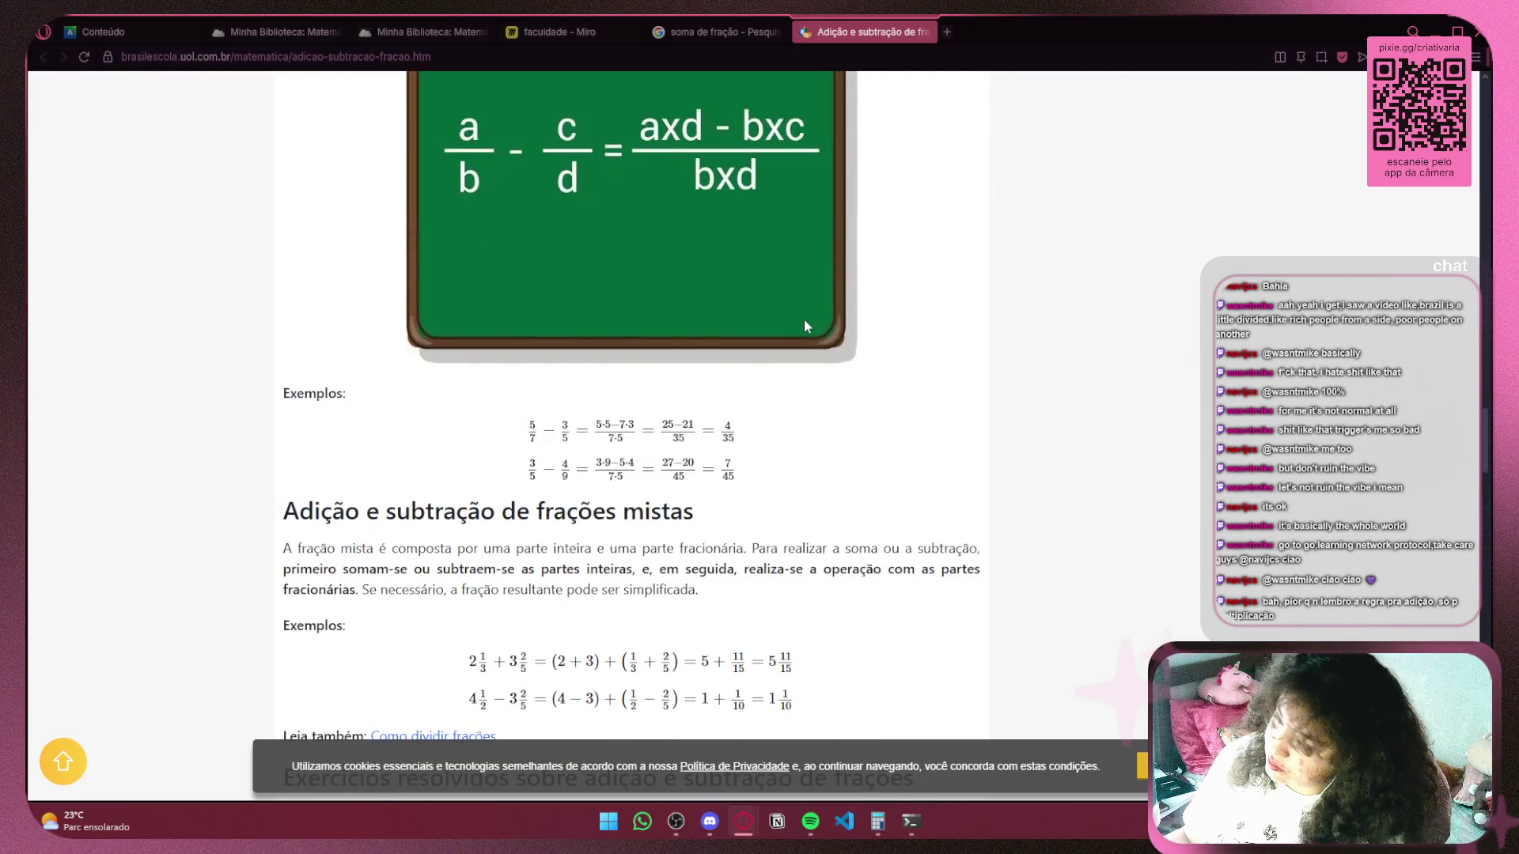
{"action": "scroll", "coordinate": [791, 325], "scroll_direction": "up", "scroll_amount": 2}
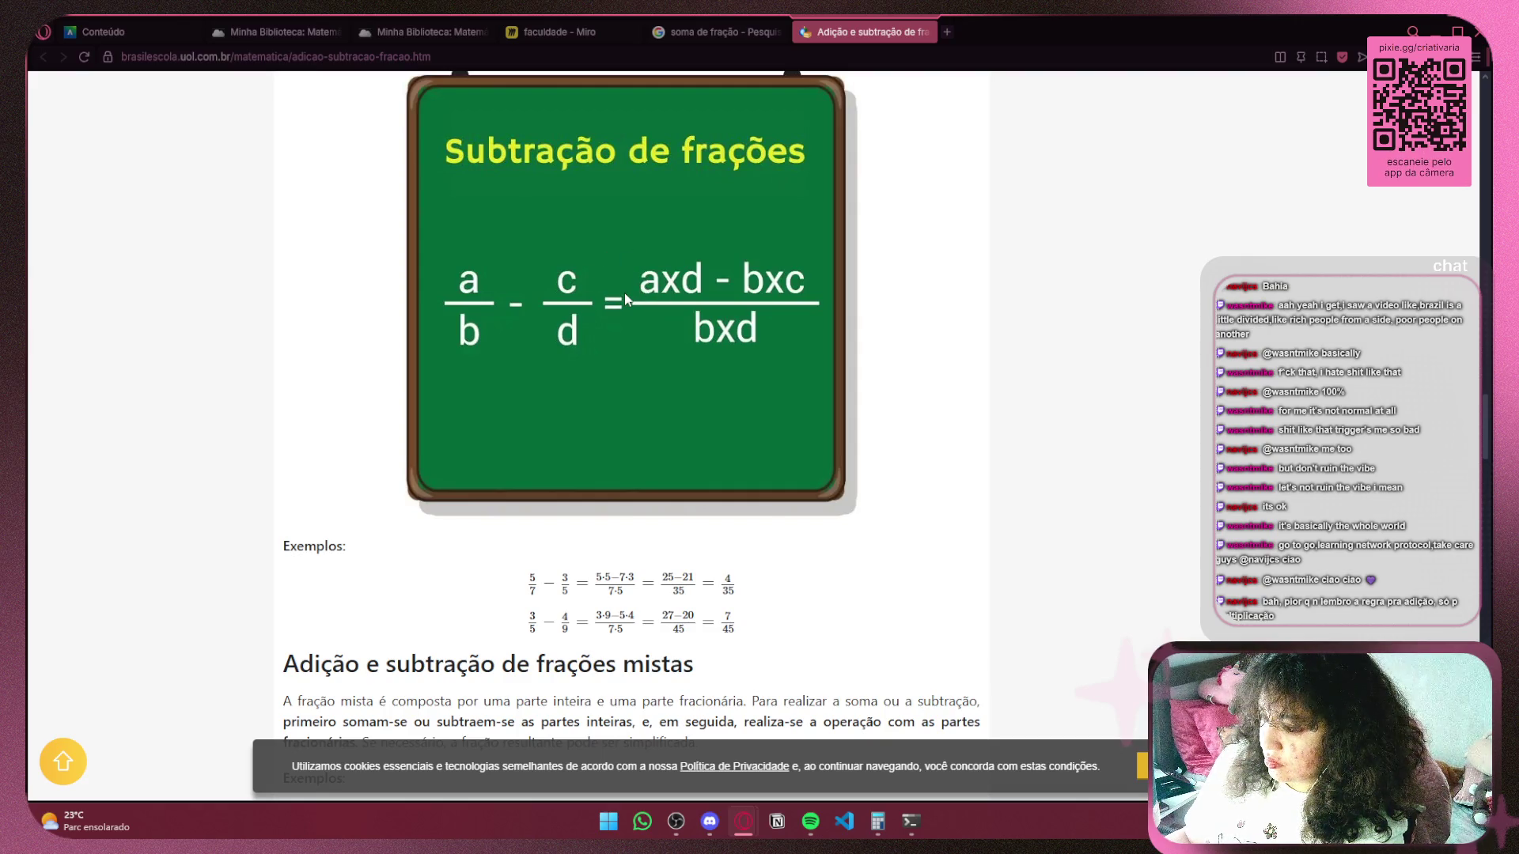
{"action": "scroll", "coordinate": [761, 299], "scroll_direction": "up", "scroll_amount": 15}
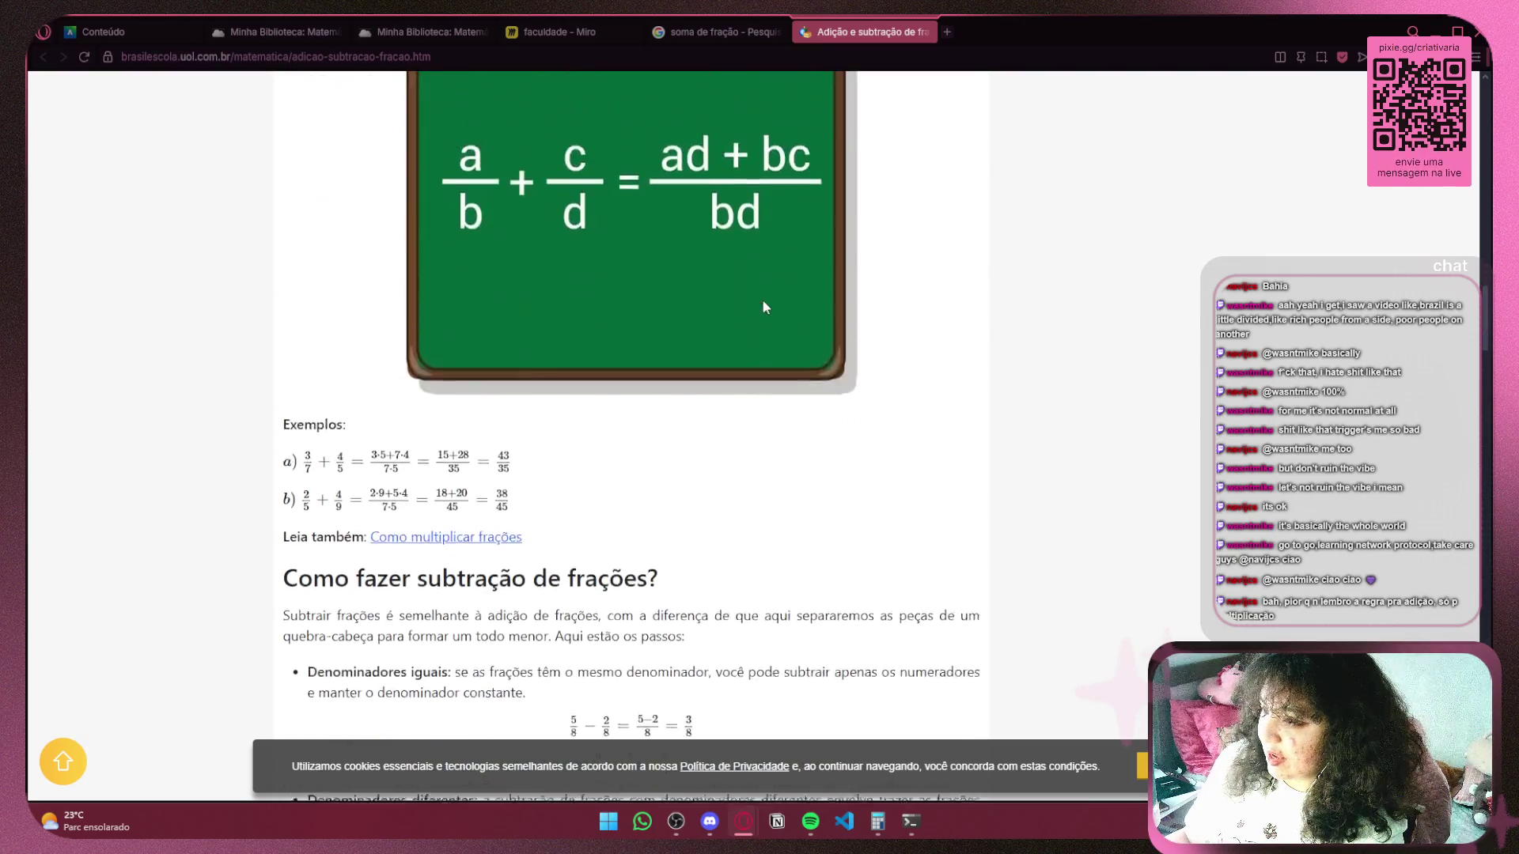
{"action": "scroll", "coordinate": [764, 307], "scroll_direction": "up", "scroll_amount": 1}
{"action": "scroll", "coordinate": [704, 255], "scroll_direction": "down", "scroll_amount": 15}
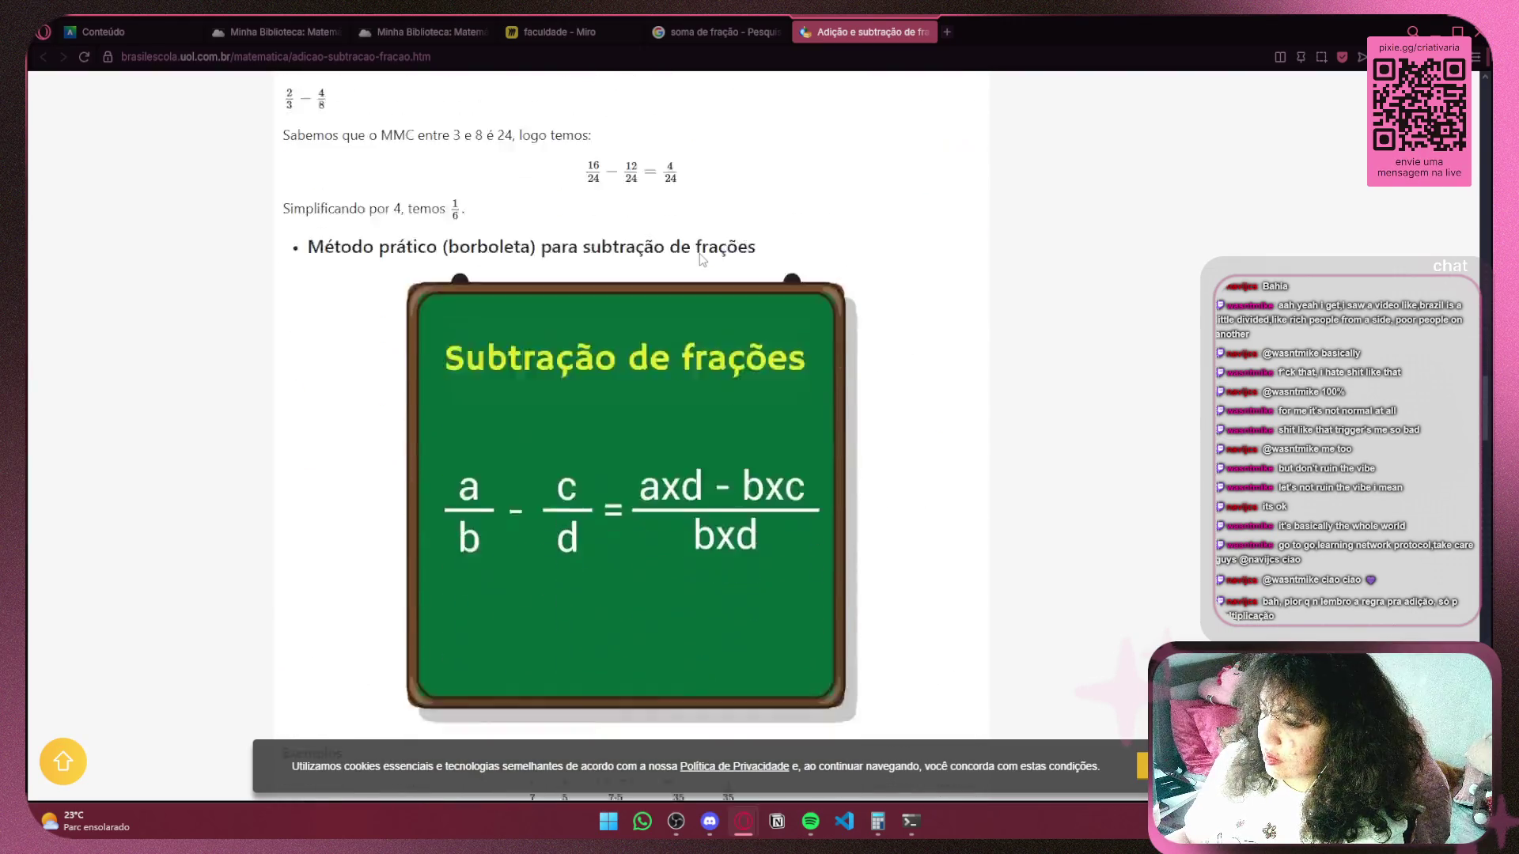
{"action": "scroll", "coordinate": [703, 314], "scroll_direction": "up", "scroll_amount": 15}
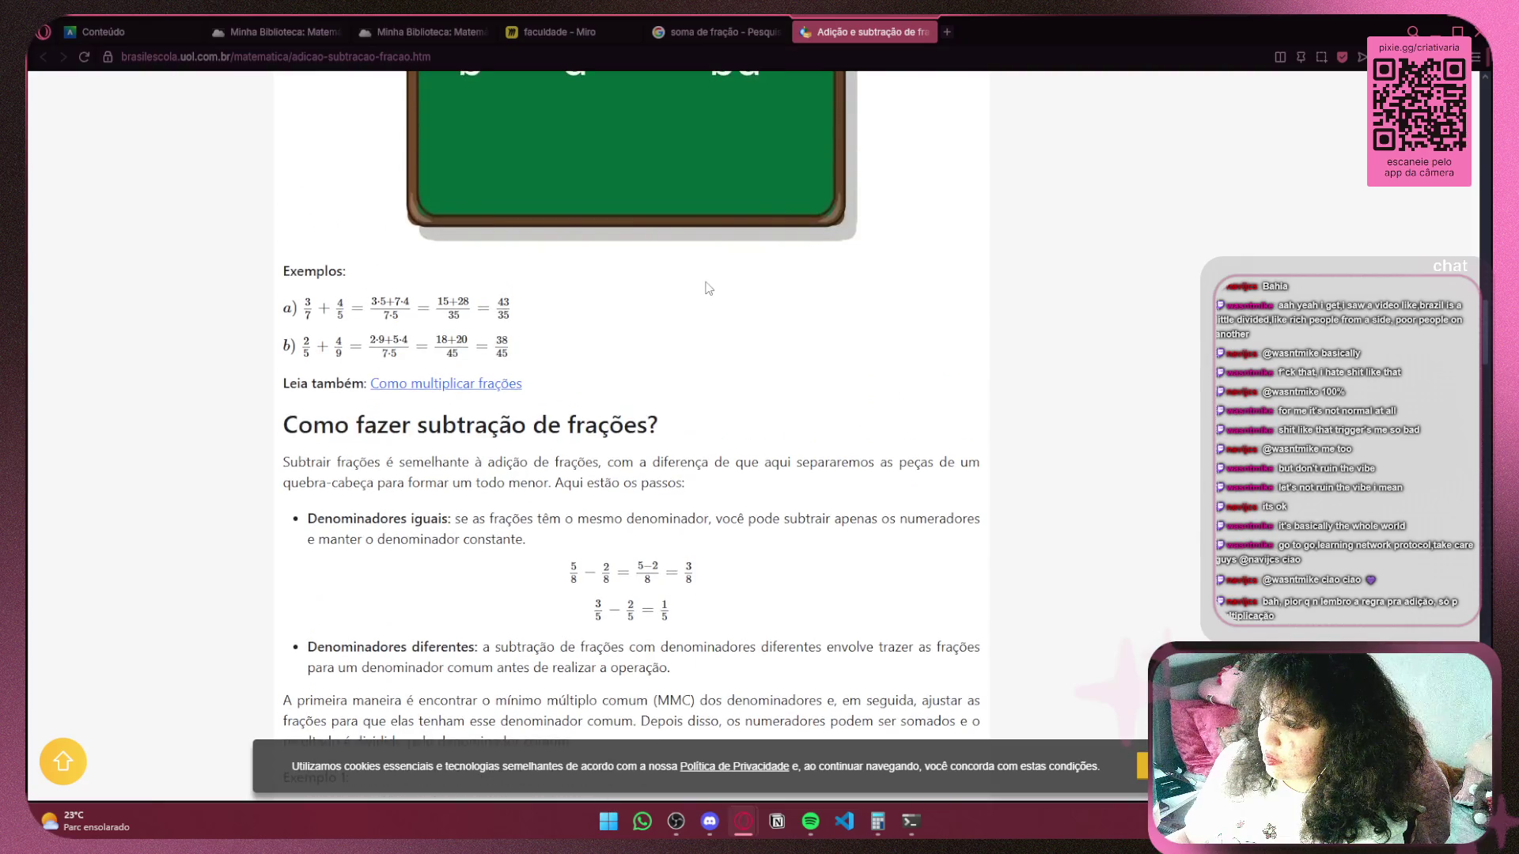
{"action": "scroll", "coordinate": [704, 278], "scroll_direction": "up", "scroll_amount": 5}
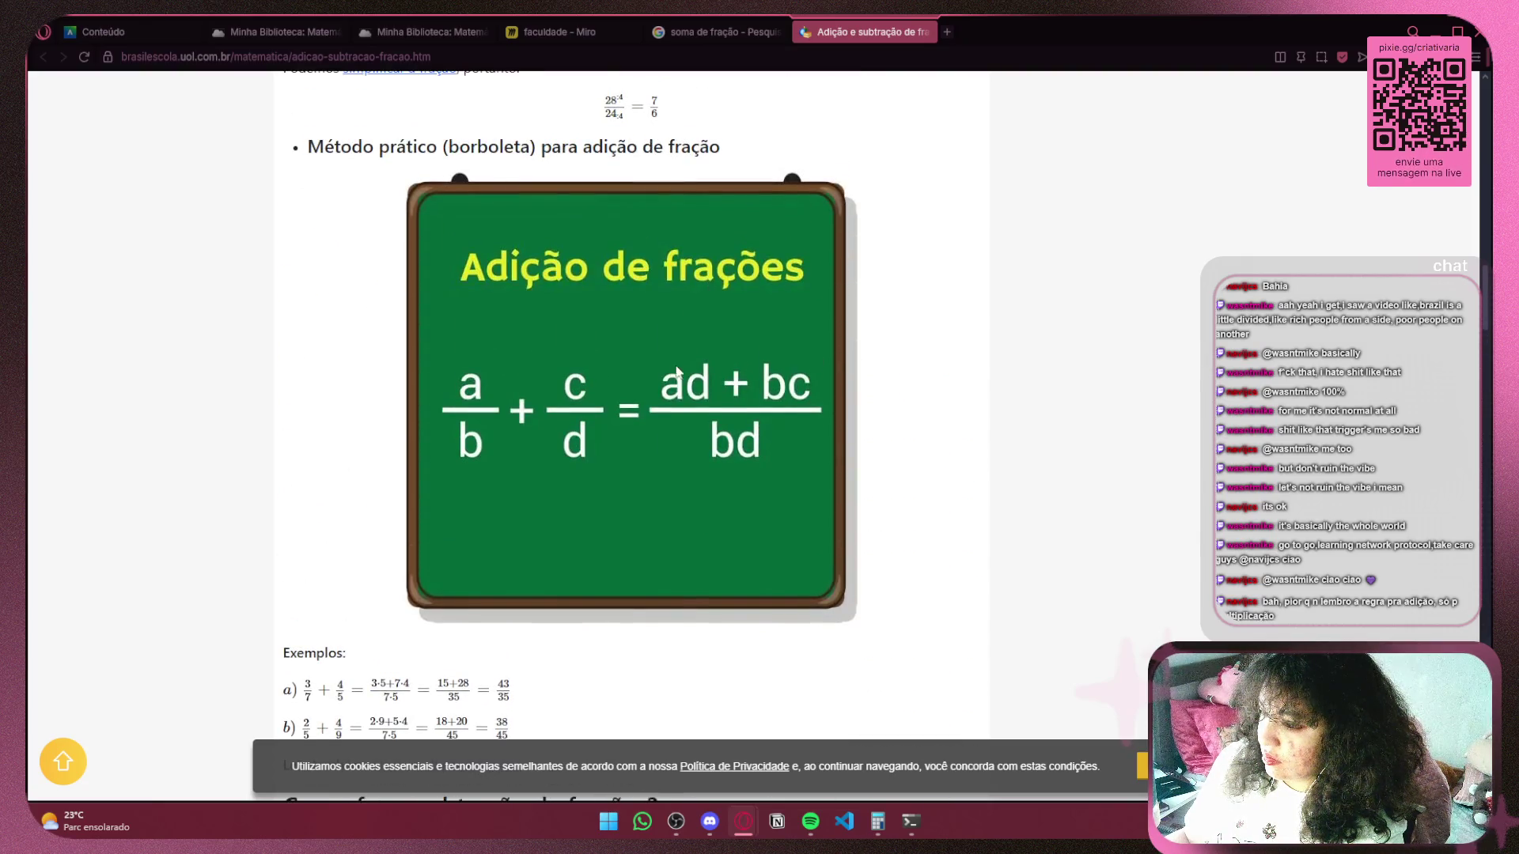
{"action": "scroll", "coordinate": [778, 413], "scroll_direction": "down", "scroll_amount": 7}
{"action": "scroll", "coordinate": [771, 349], "scroll_direction": "down", "scroll_amount": 10}
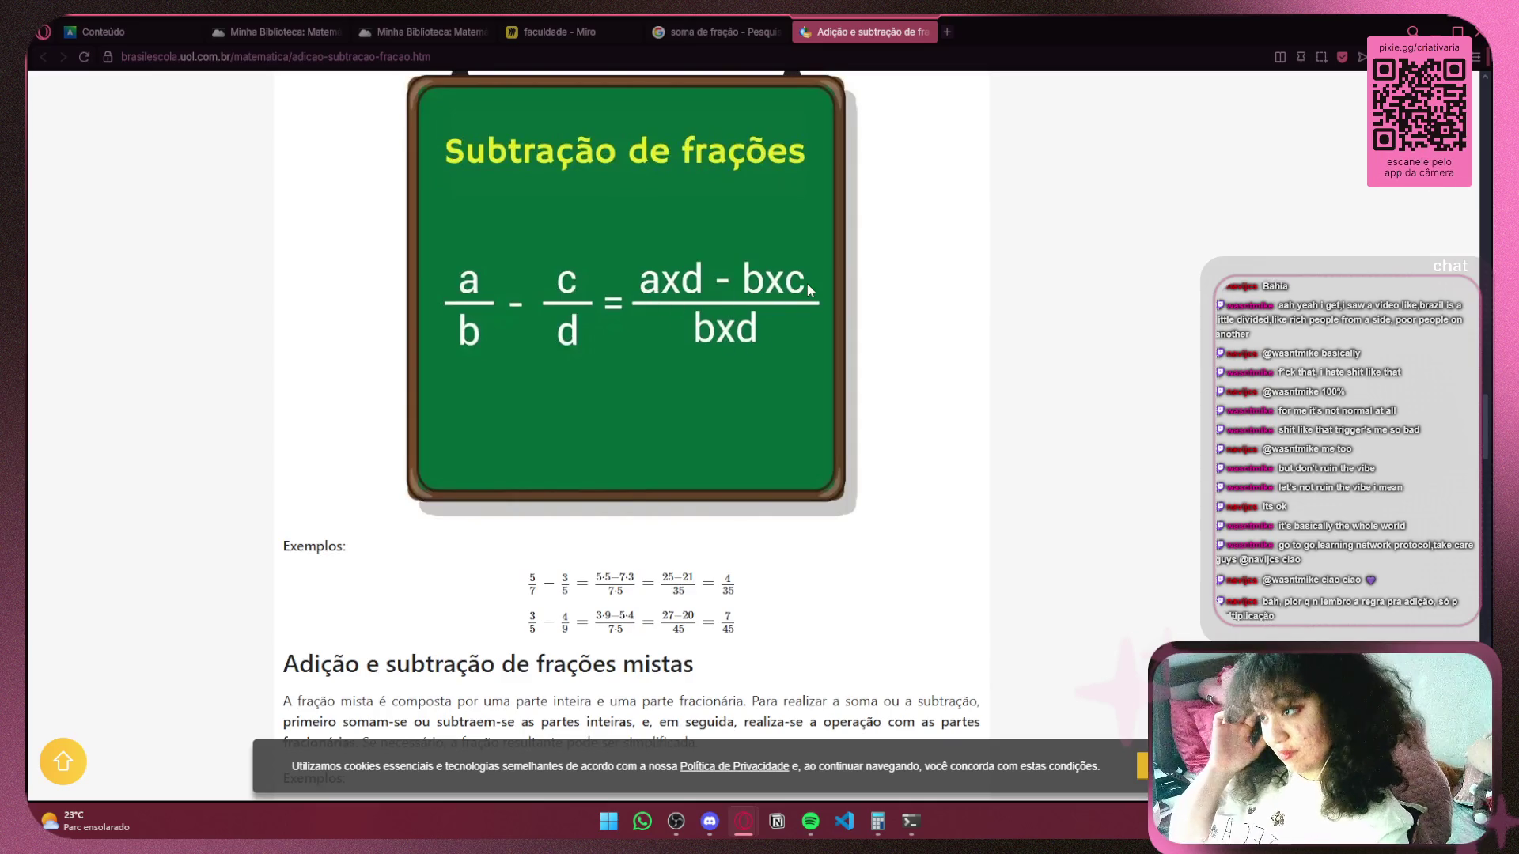
{"action": "scroll", "coordinate": [807, 289], "scroll_direction": "down", "scroll_amount": 15}
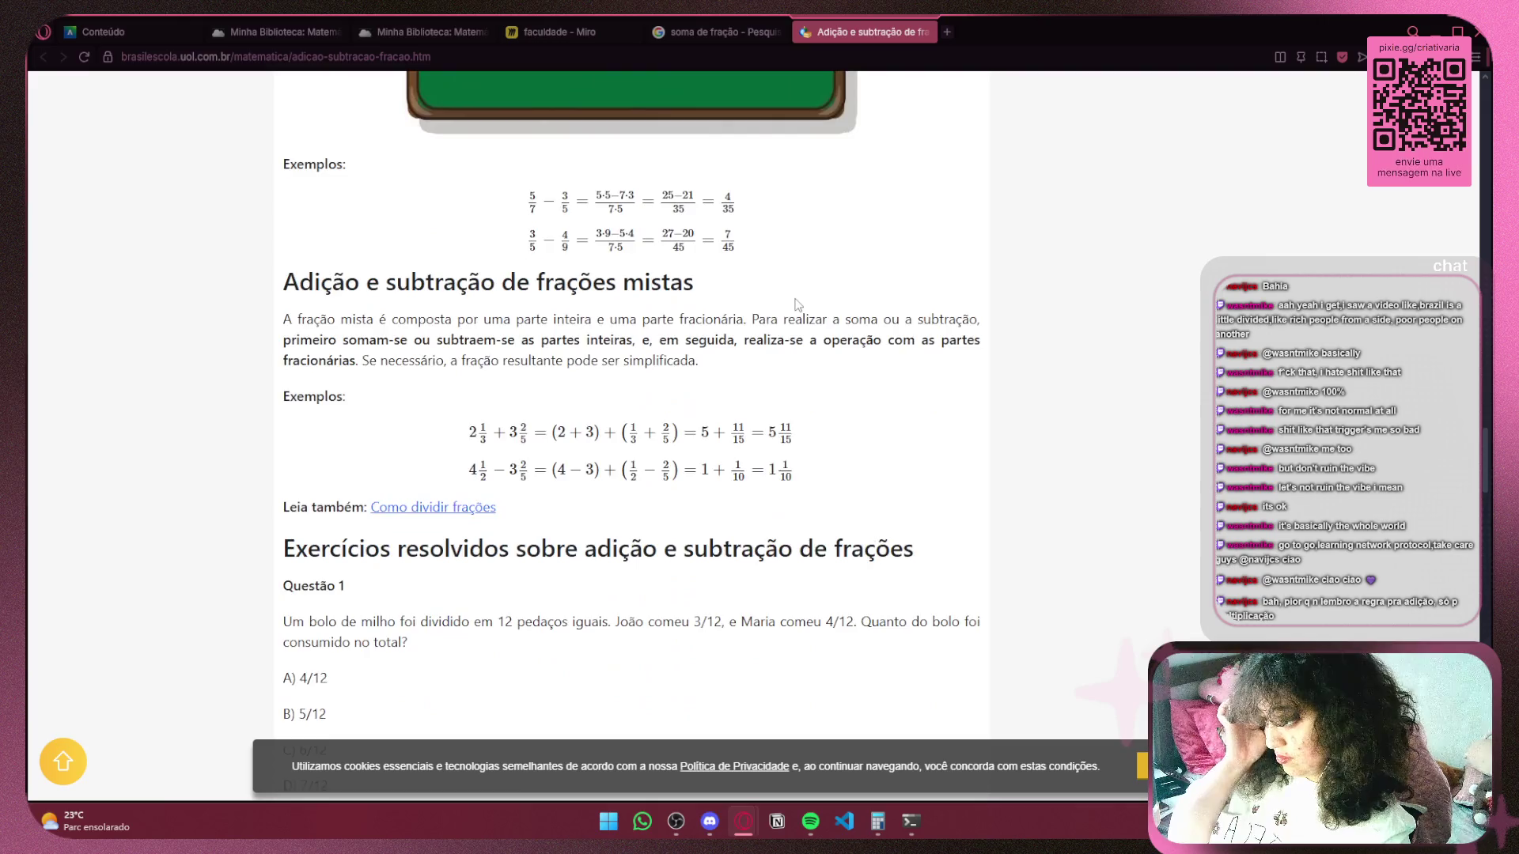
{"action": "scroll", "coordinate": [798, 304], "scroll_direction": "down", "scroll_amount": 5}
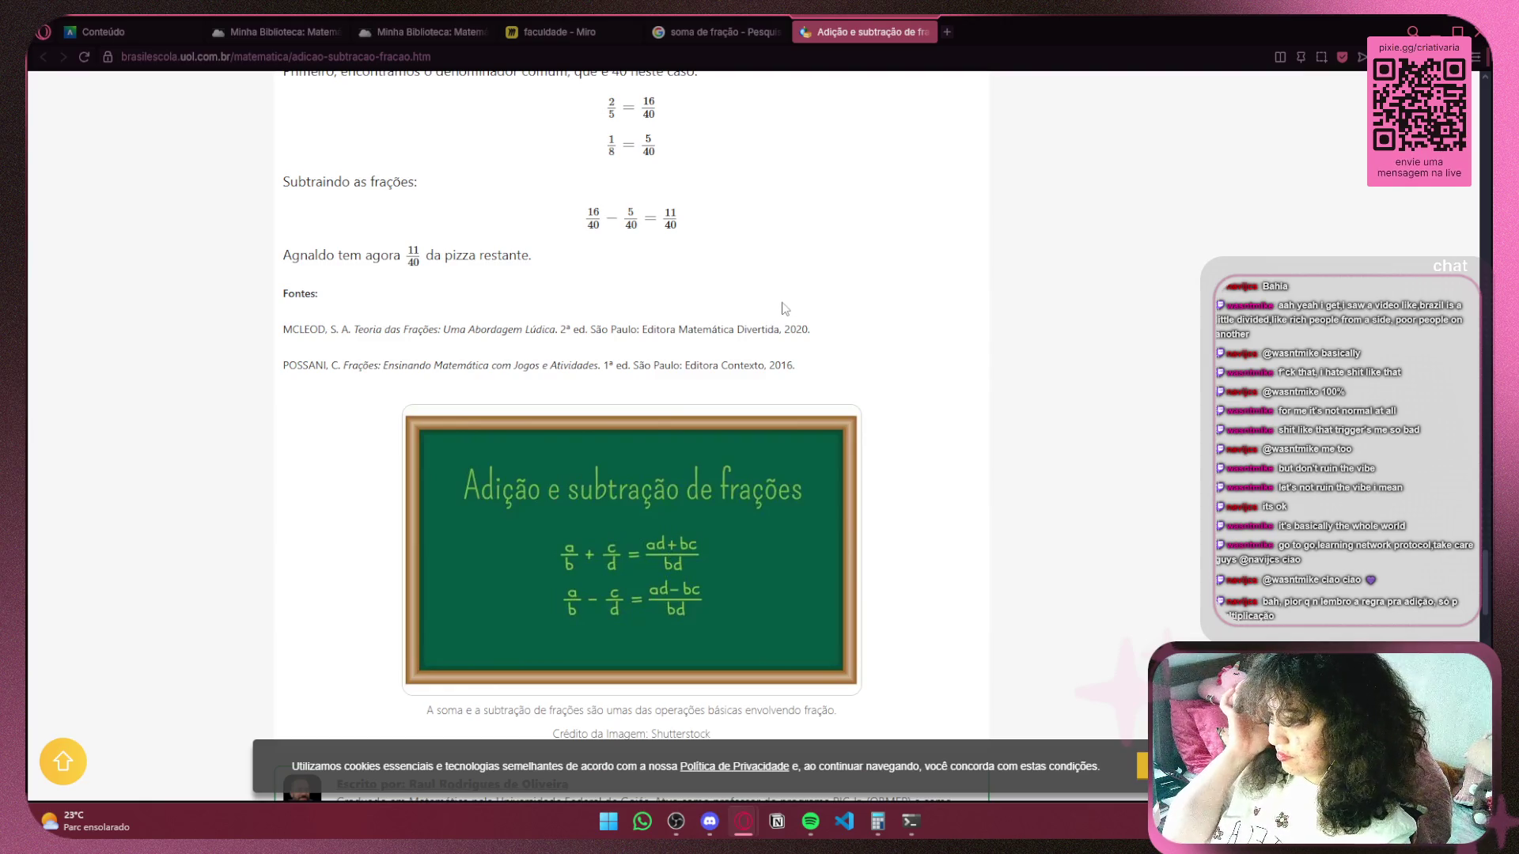
{"action": "scroll", "coordinate": [783, 304], "scroll_direction": "down", "scroll_amount": 5}
{"action": "scroll", "coordinate": [781, 305], "scroll_direction": "down", "scroll_amount": 6}
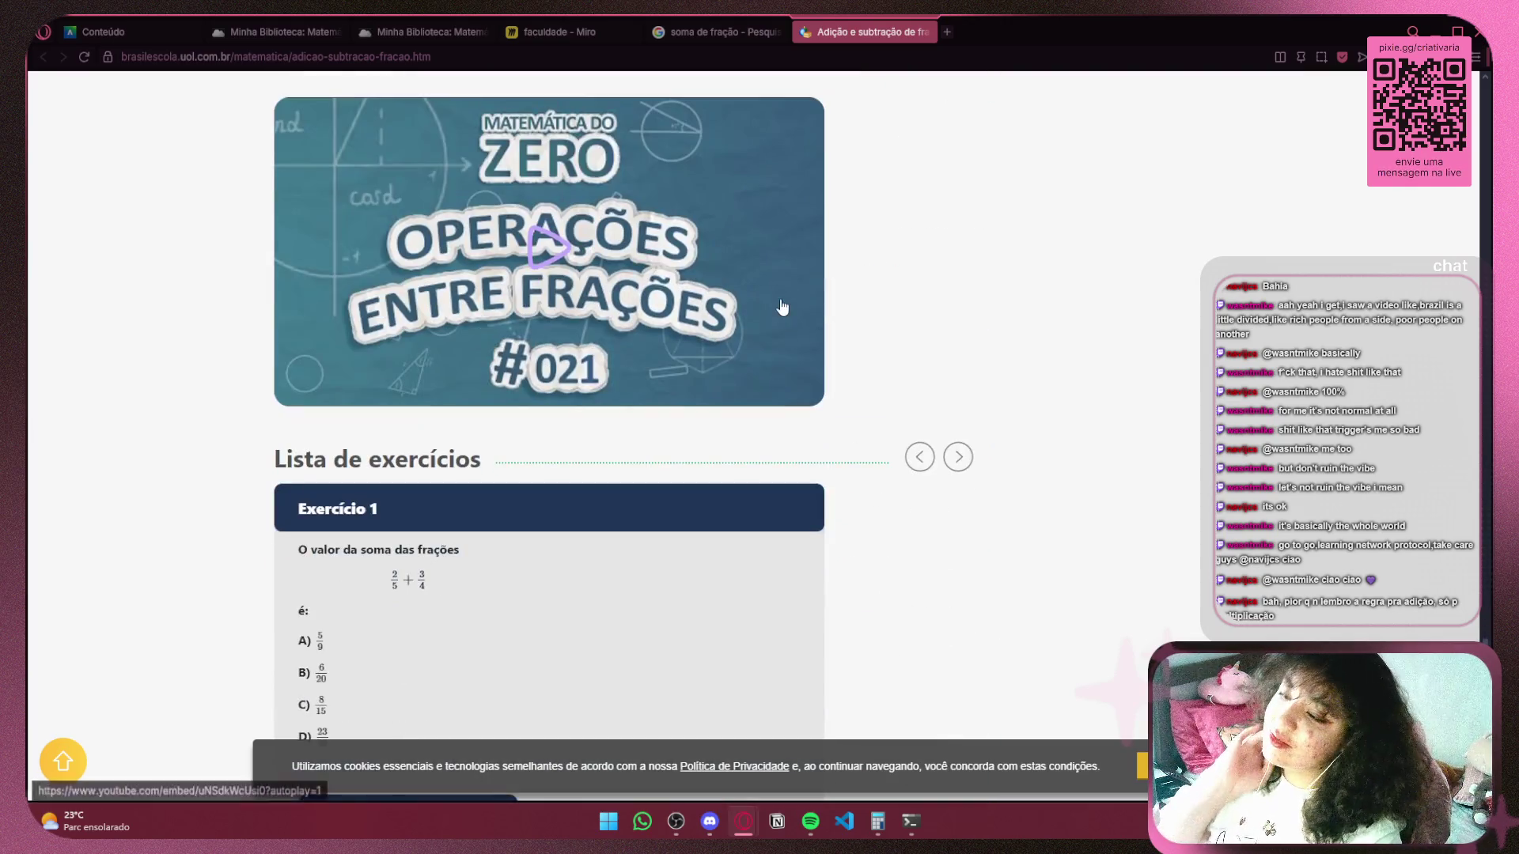
{"action": "scroll", "coordinate": [782, 306], "scroll_direction": "up", "scroll_amount": 5}
{"action": "scroll", "coordinate": [870, 312], "scroll_direction": "down", "scroll_amount": 14}
{"action": "scroll", "coordinate": [942, 317], "scroll_direction": "up", "scroll_amount": 15}
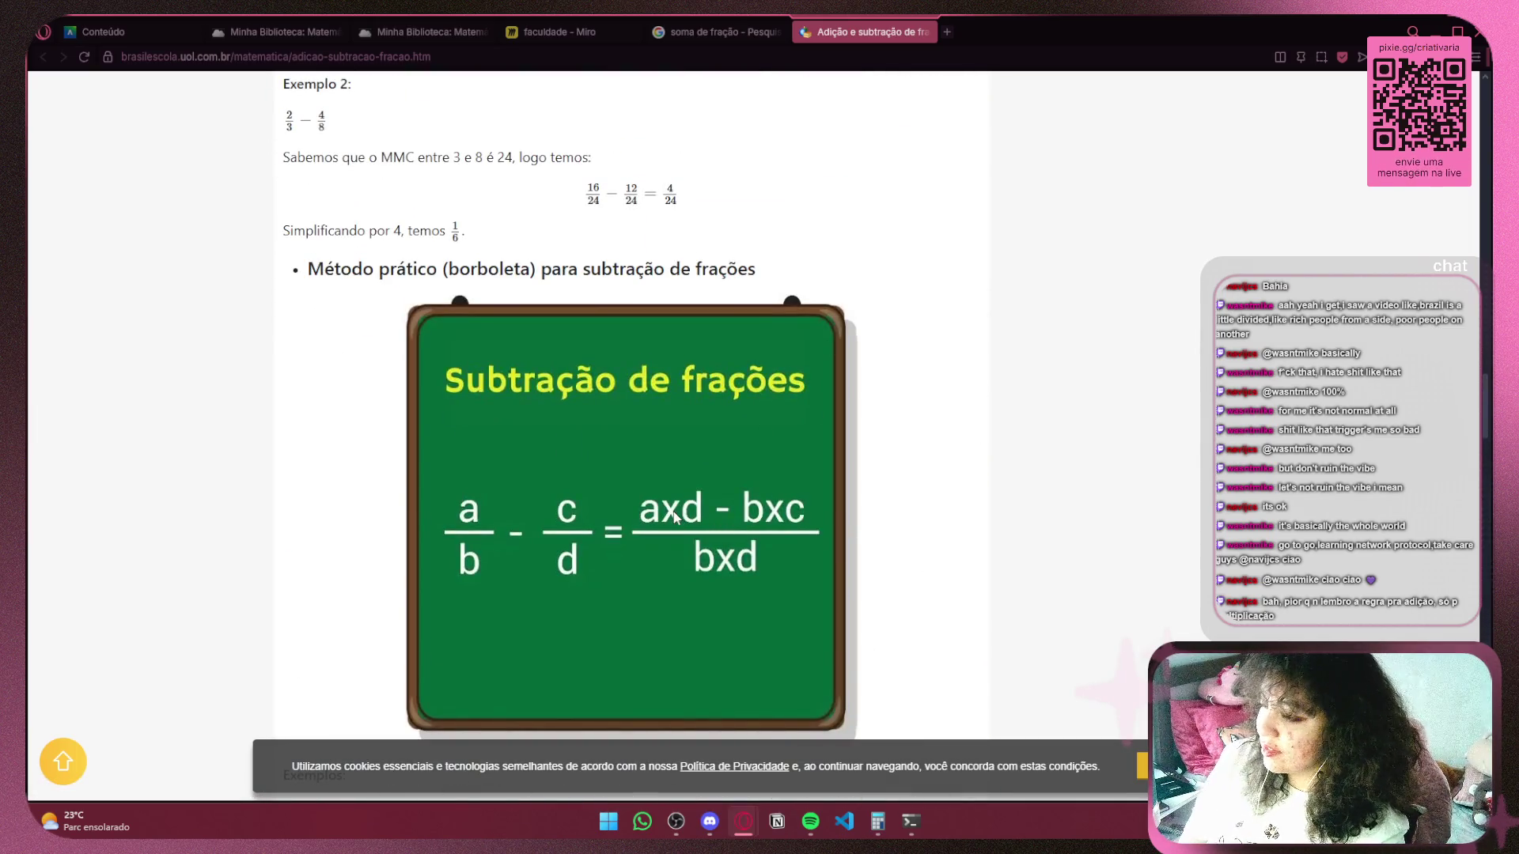
Check the fraction article and the soma de fração image search, then return to the whiteboard.
{"action": "left_click", "coordinate": [569, 32]}
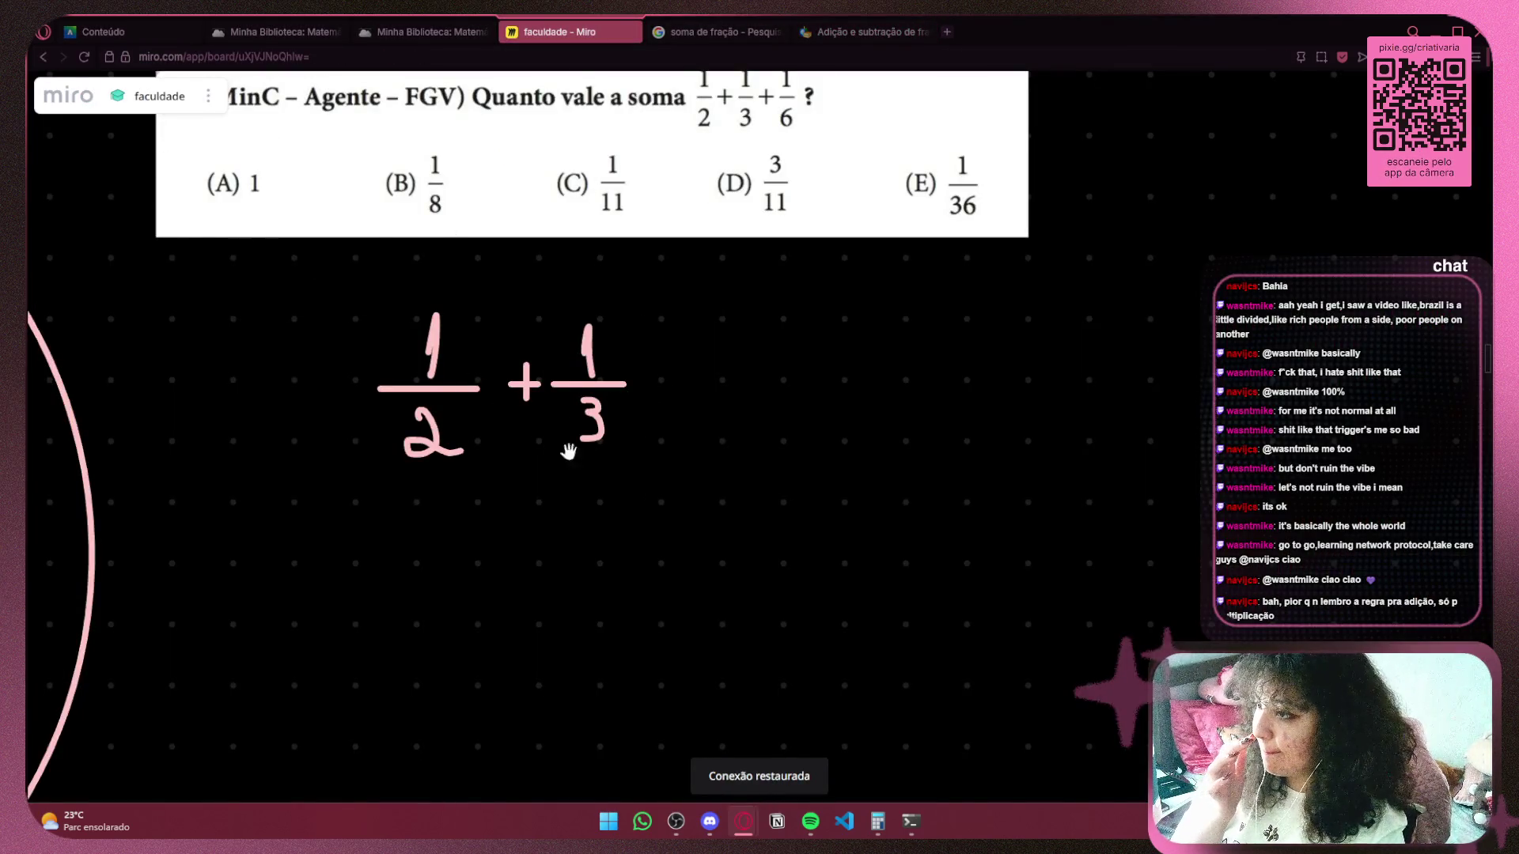
{"action": "scroll", "coordinate": [569, 443], "scroll_direction": "up", "scroll_amount": 3}
{"action": "scroll", "coordinate": [548, 459], "scroll_direction": "down", "scroll_amount": 2}
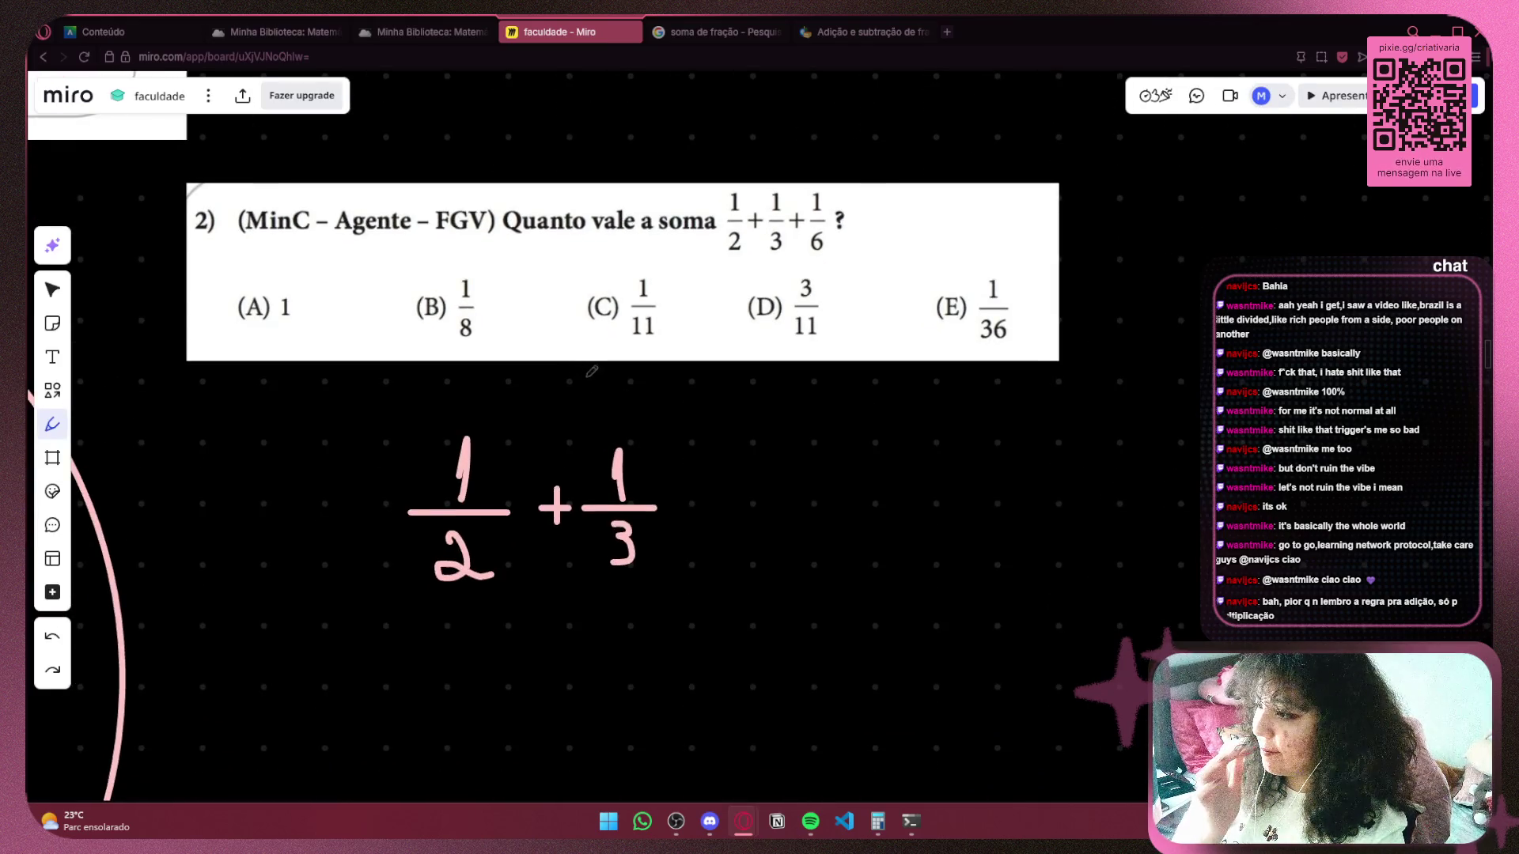
{"action": "left_click", "coordinate": [878, 33]}
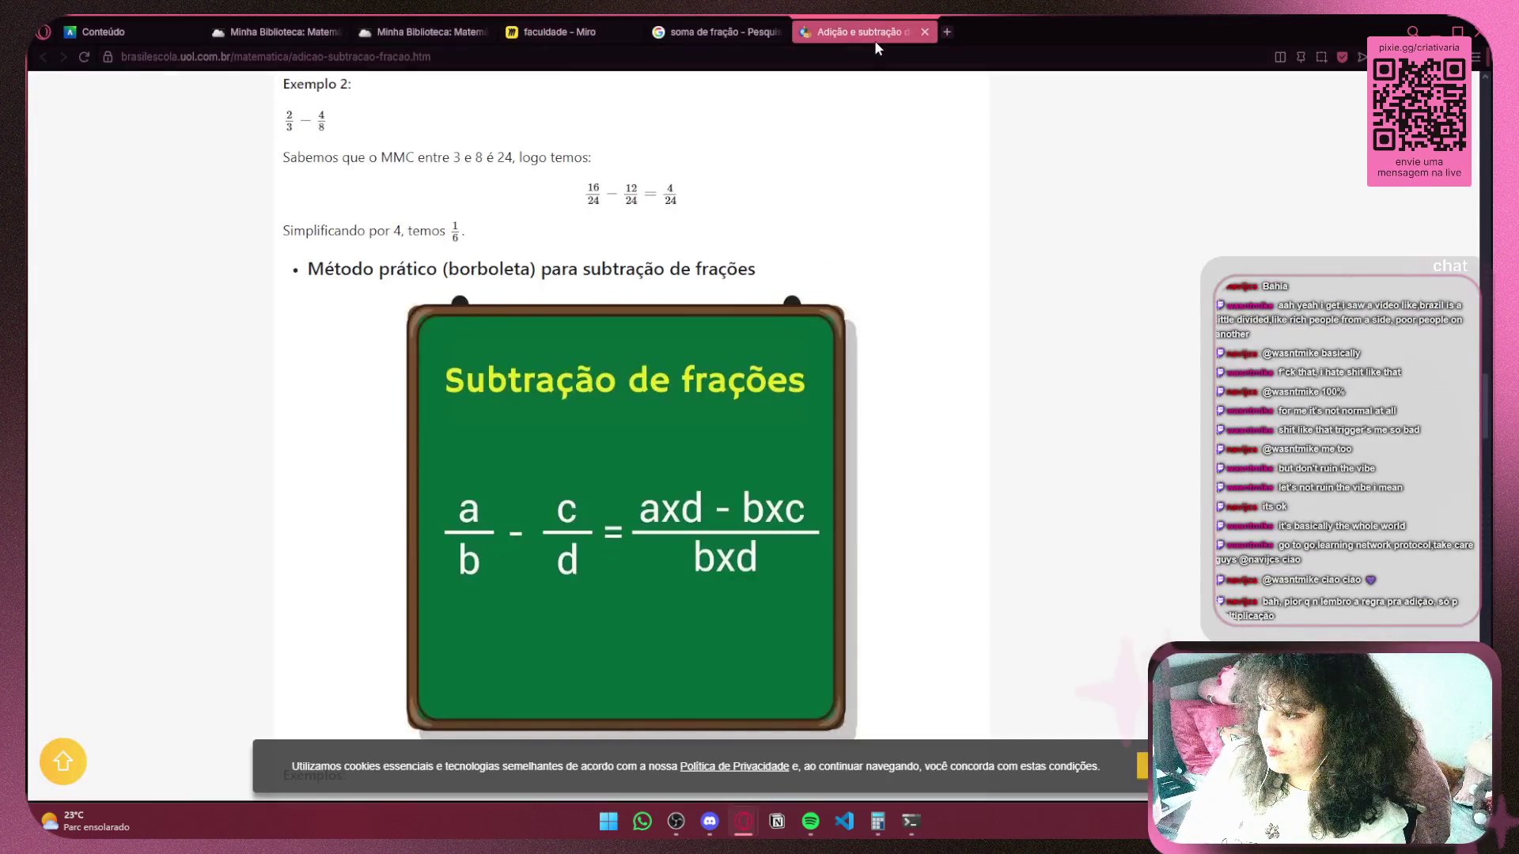
{"action": "left_click", "coordinate": [747, 32]}
{"action": "left_click", "coordinate": [870, 32]}
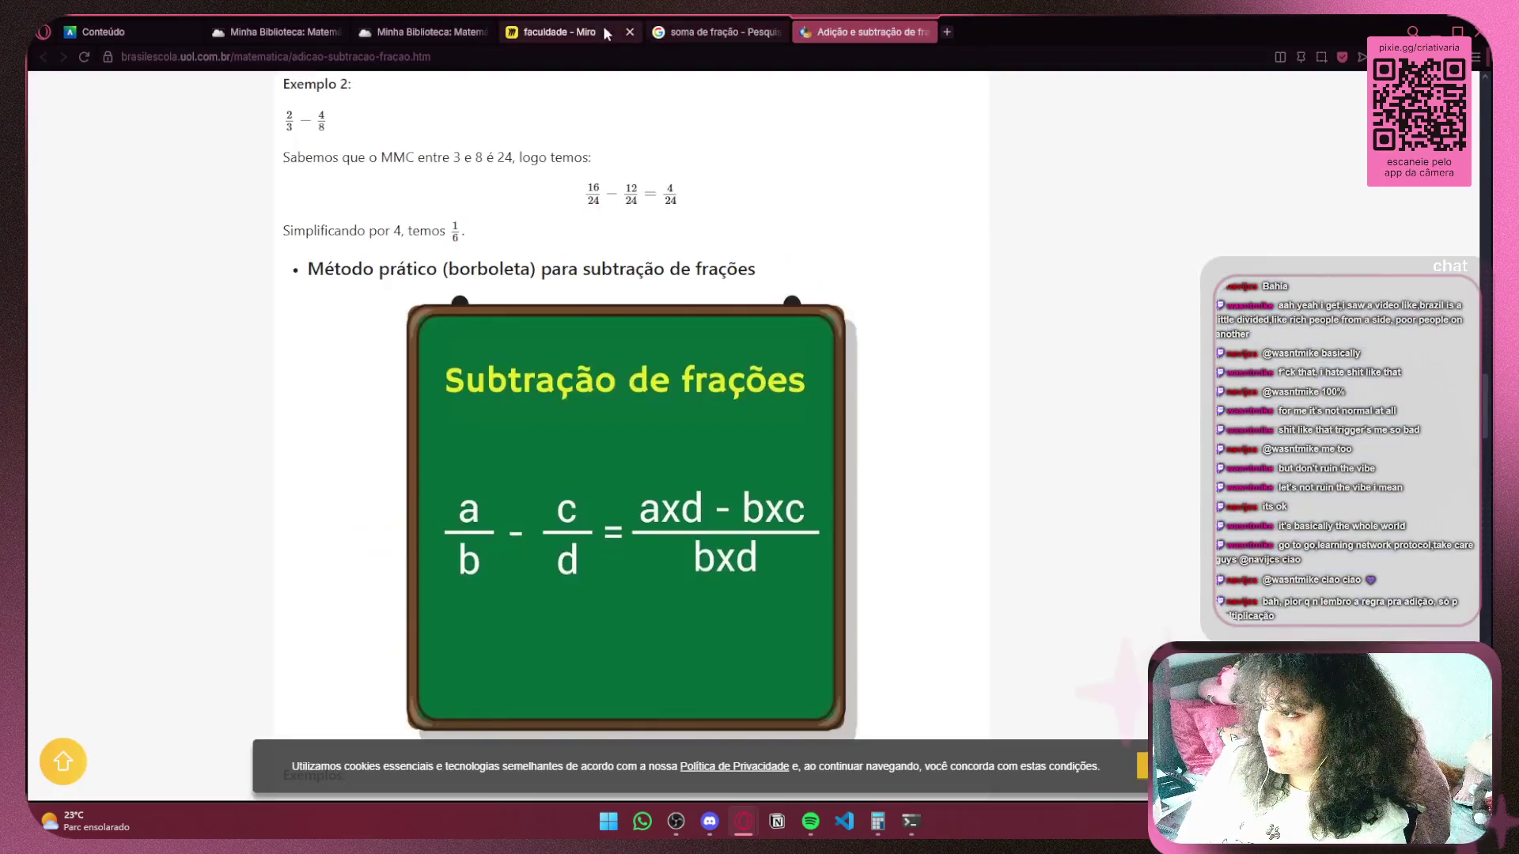
{"action": "left_click", "coordinate": [602, 28]}
Write the cross-multiplied numerator 1·3 + 1·2 over a fraction bar.
{"action": "left_click_drag", "start_coordinate": [563, 381], "coordinate": [620, 377]}
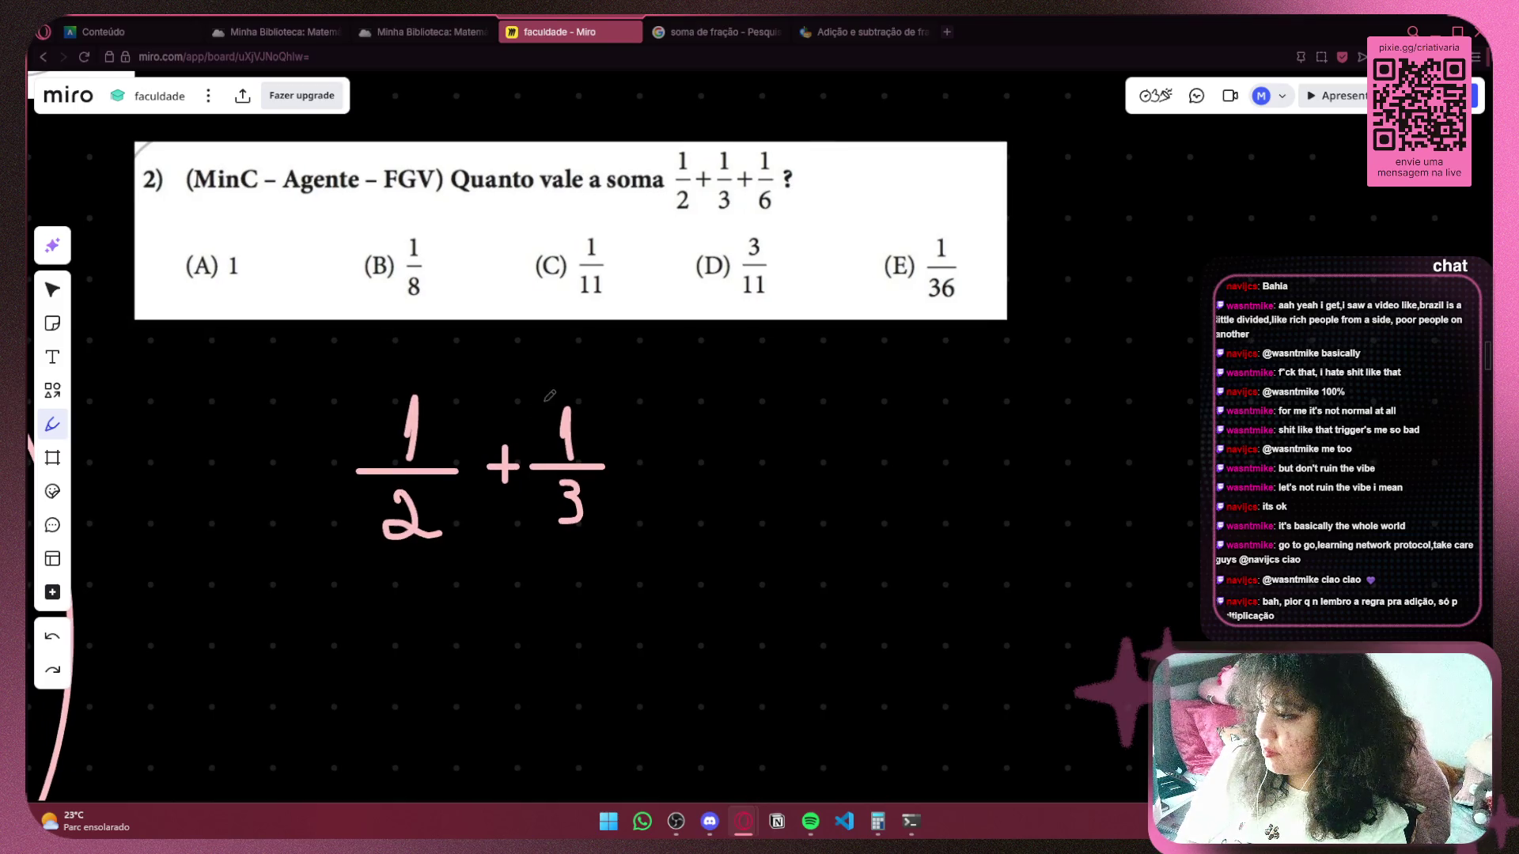
{"action": "scroll", "coordinate": [569, 411], "scroll_direction": "right", "scroll_amount": 2}
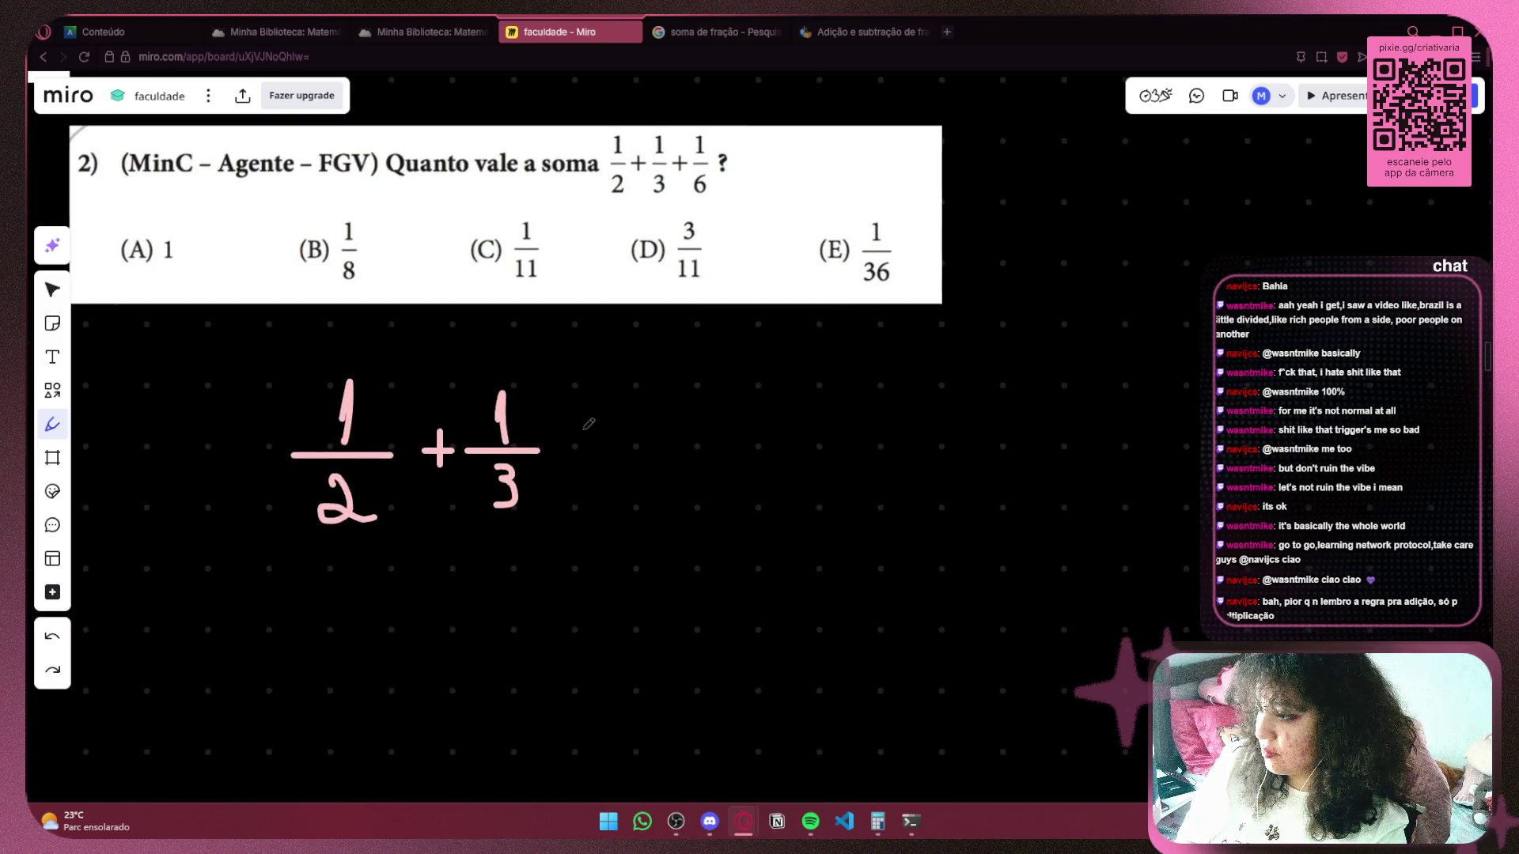
{"action": "left_click_drag", "start_coordinate": [638, 388], "coordinate": [645, 429]}
{"action": "left_click", "coordinate": [655, 431]}
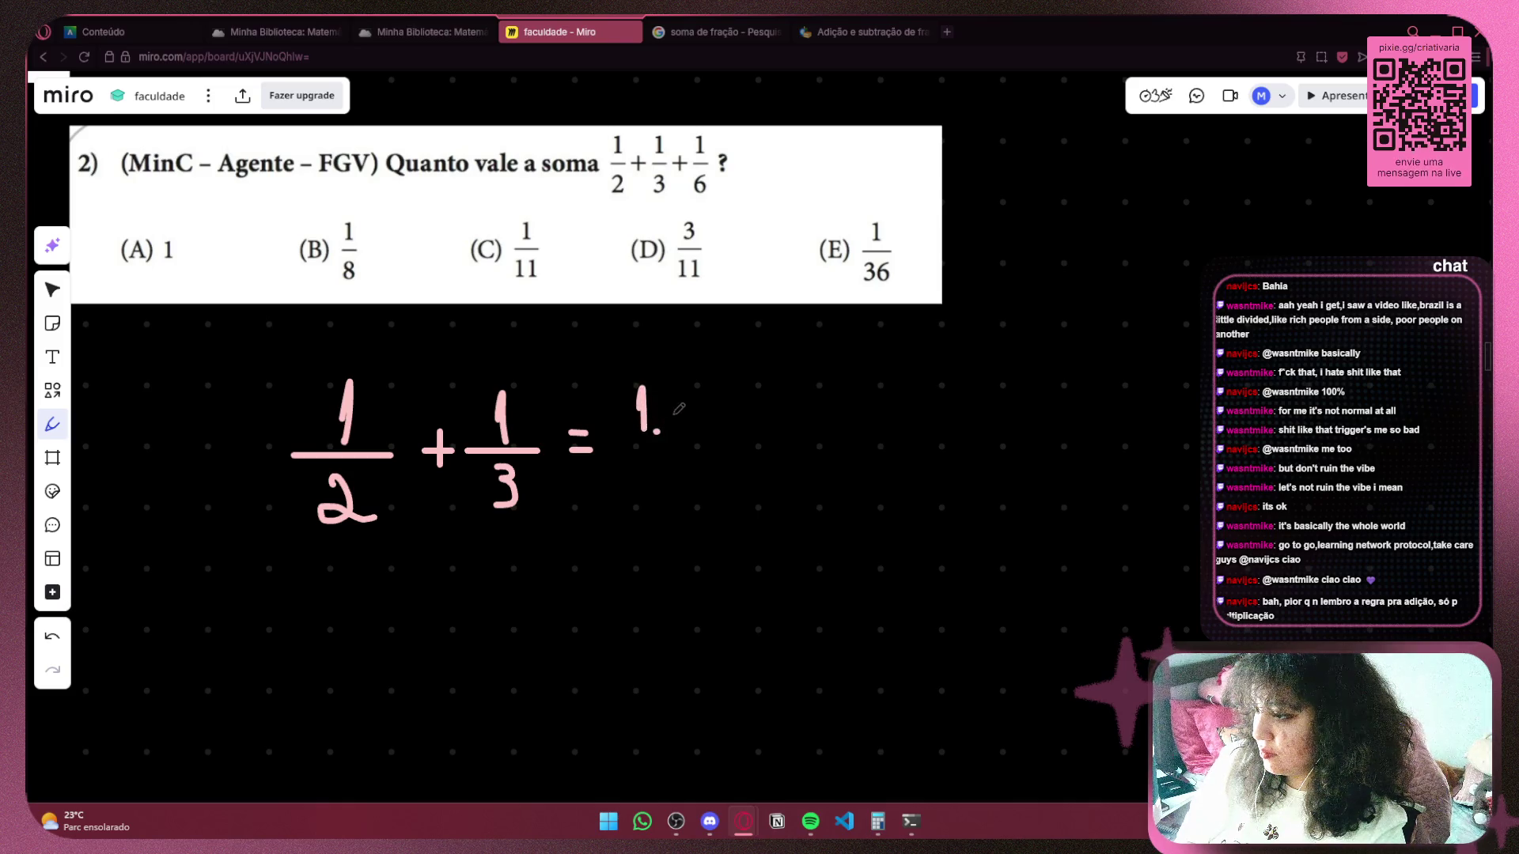
{"action": "key", "text": "ctrl+z"}
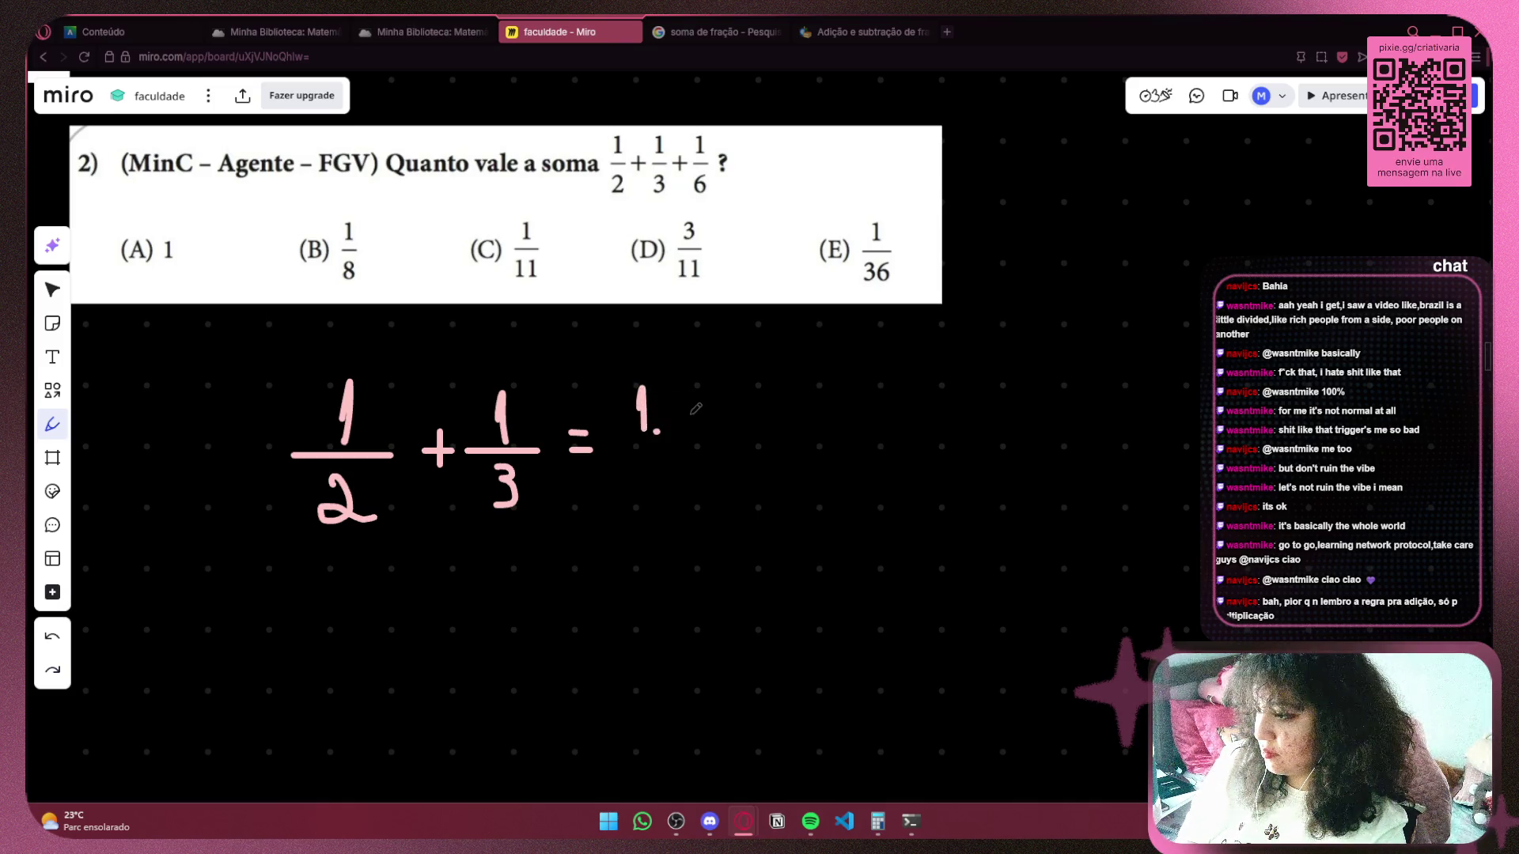
{"action": "mouse_move", "coordinate": [664, 390]}
{"action": "left_mouse_down"}
{"action": "mouse_move", "coordinate": [687, 408]}
{"action": "mouse_move", "coordinate": [664, 433]}
{"action": "mouse_move", "coordinate": [751, 435]}
{"action": "mouse_move", "coordinate": [774, 406]}
{"action": "mouse_move", "coordinate": [804, 433]}
{"action": "left_mouse_up"}
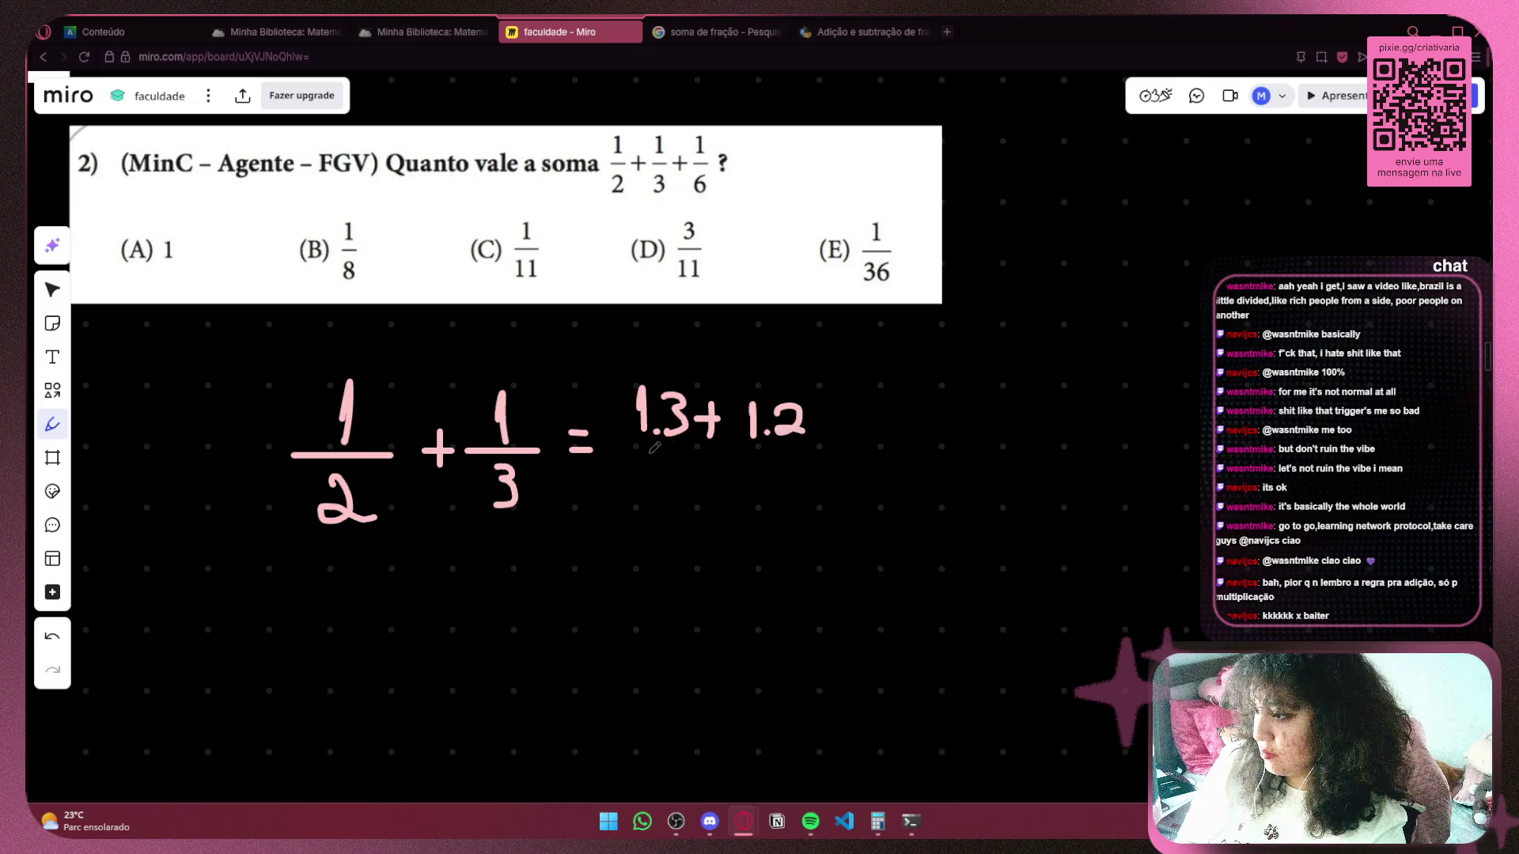
{"action": "left_click_drag", "start_coordinate": [633, 455], "coordinate": [833, 458]}
{"action": "mouse_move", "coordinate": [688, 473]}
{"action": "left_mouse_down"}
{"action": "mouse_move", "coordinate": [685, 498]}
{"action": "mouse_move", "coordinate": [759, 507]}
{"action": "left_mouse_up"}
{"action": "key", "text": "ctrl+z"}
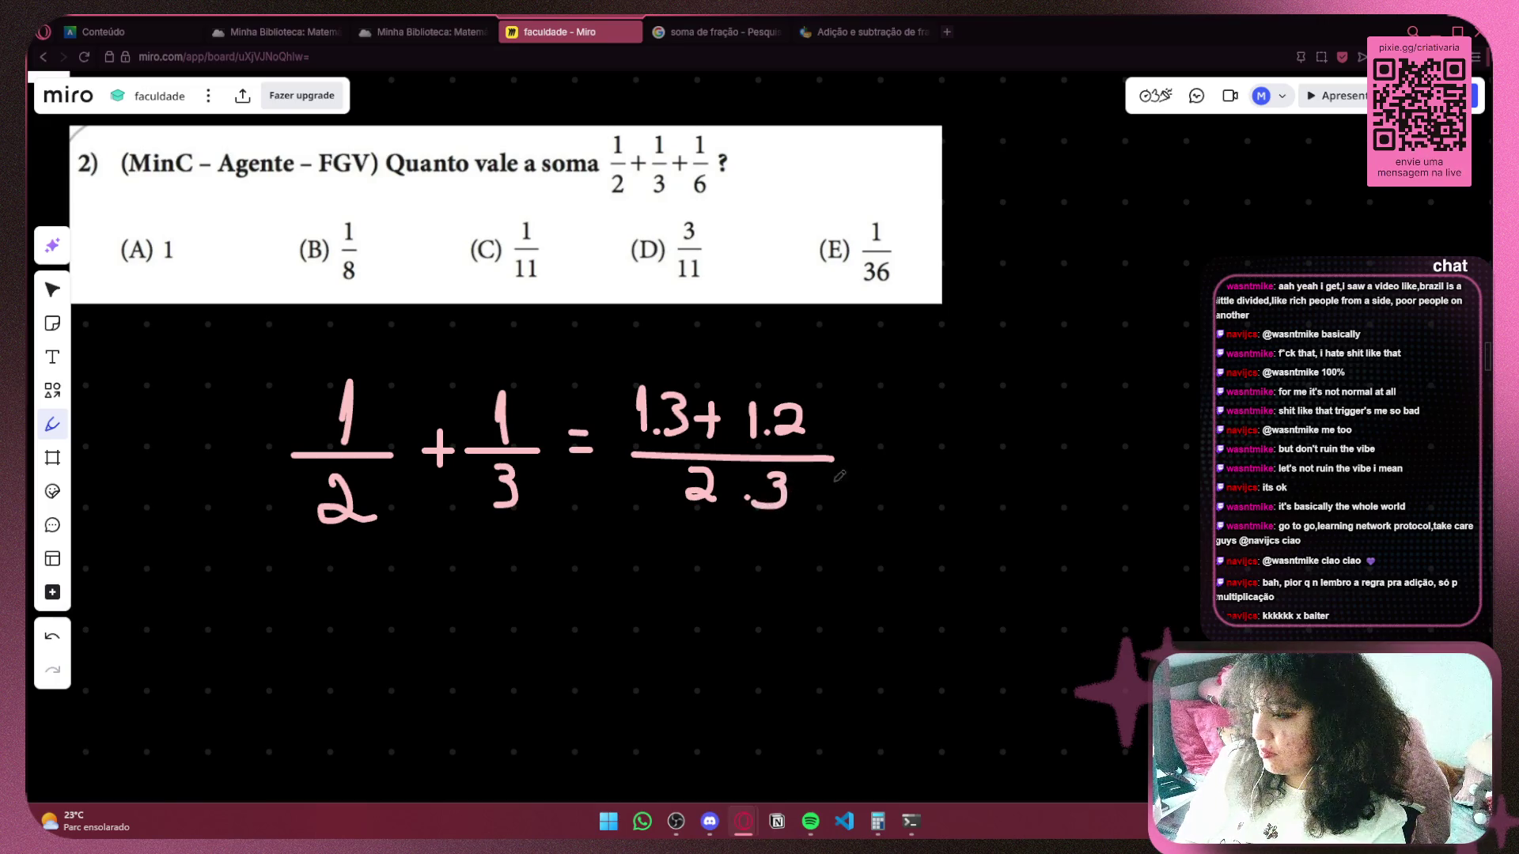
Continue the working as = (3+2)/6 = 5/6.
{"action": "scroll", "coordinate": [839, 477], "scroll_direction": "right", "scroll_amount": 5}
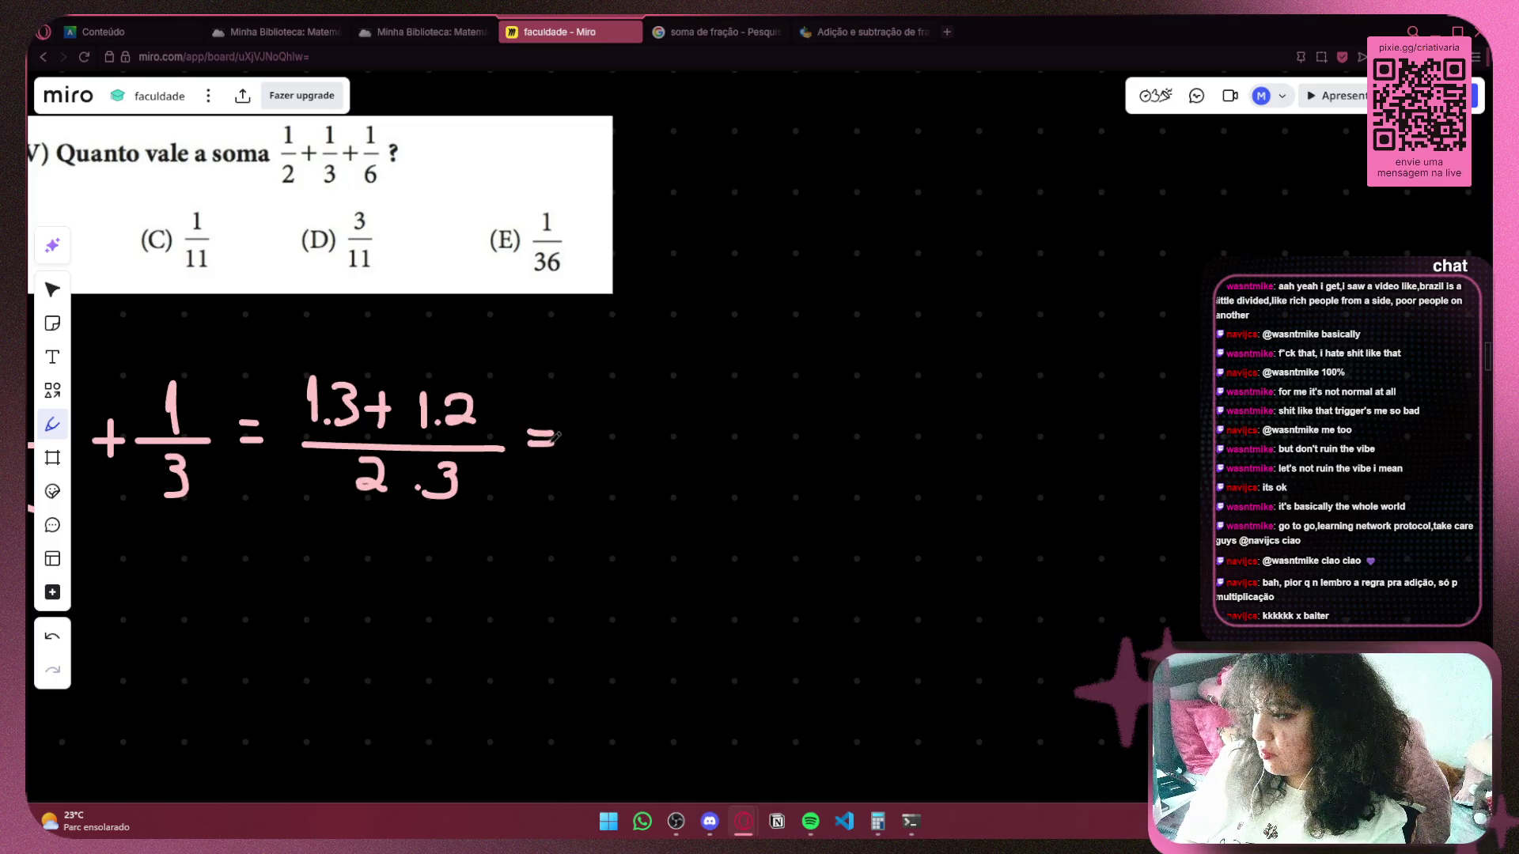
{"action": "mouse_move", "coordinate": [604, 411]}
{"action": "left_mouse_down"}
{"action": "mouse_move", "coordinate": [571, 427]}
{"action": "mouse_move", "coordinate": [624, 432]}
{"action": "mouse_move", "coordinate": [638, 411]}
{"action": "mouse_move", "coordinate": [698, 426]}
{"action": "left_mouse_up"}
{"action": "left_click_drag", "start_coordinate": [577, 444], "coordinate": [695, 441]}
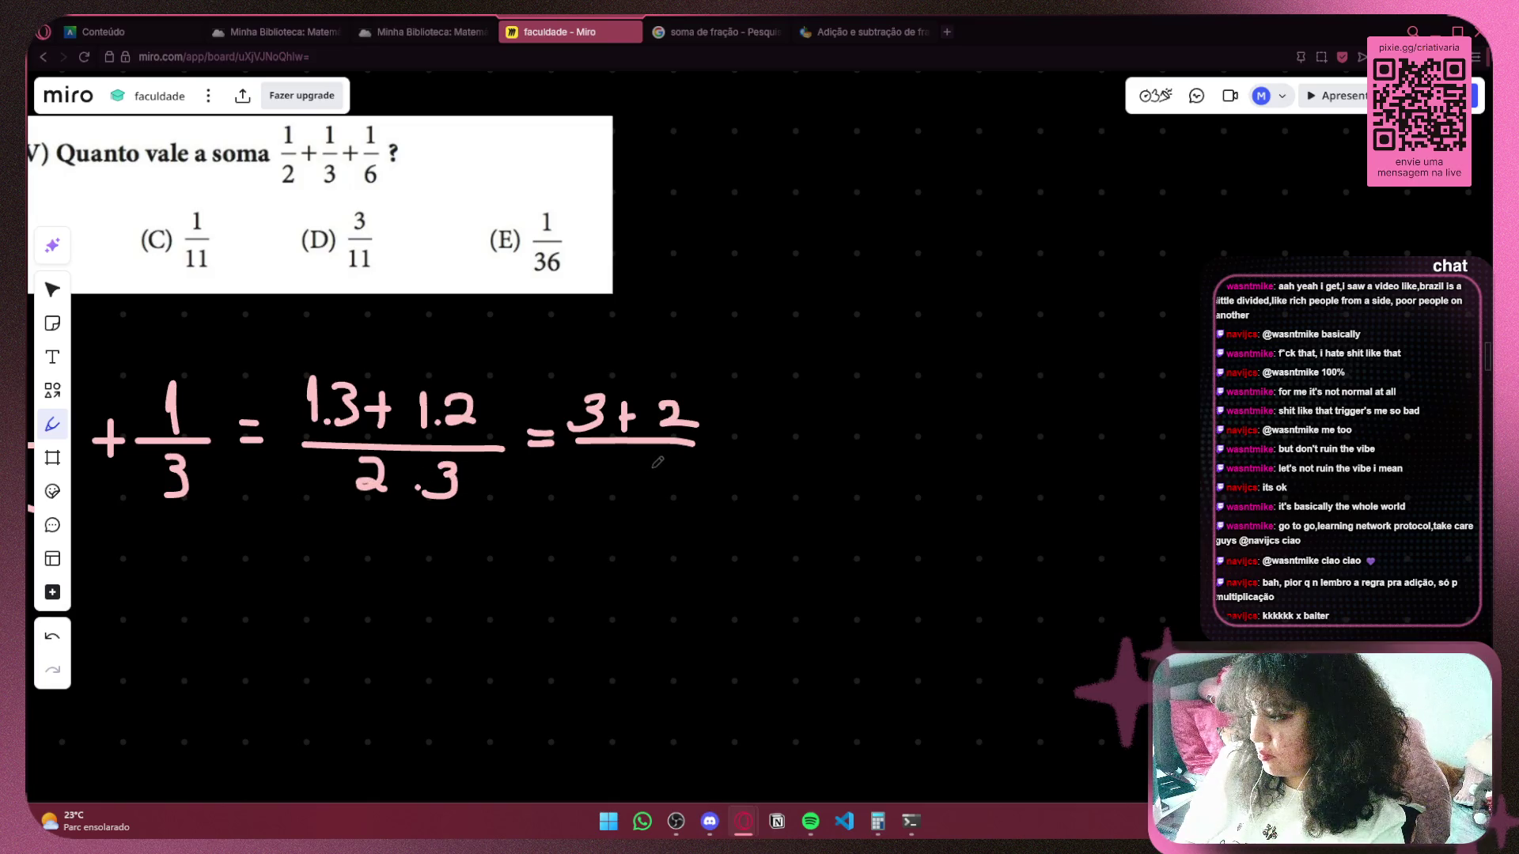
{"action": "left_click_drag", "start_coordinate": [629, 453], "coordinate": [615, 468]}
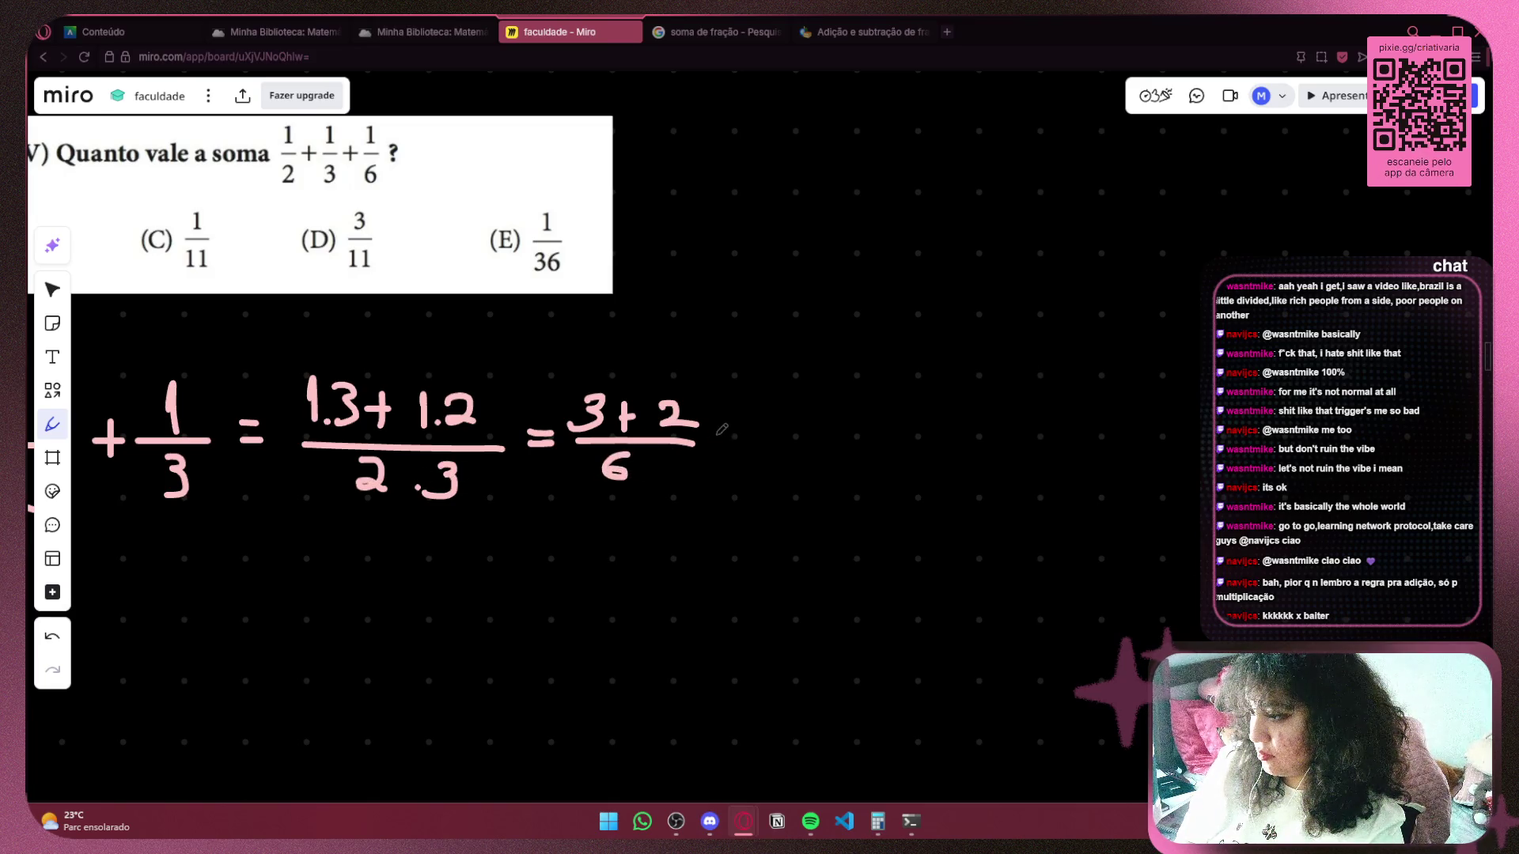
{"action": "scroll", "coordinate": [799, 434], "scroll_direction": "right", "scroll_amount": 5}
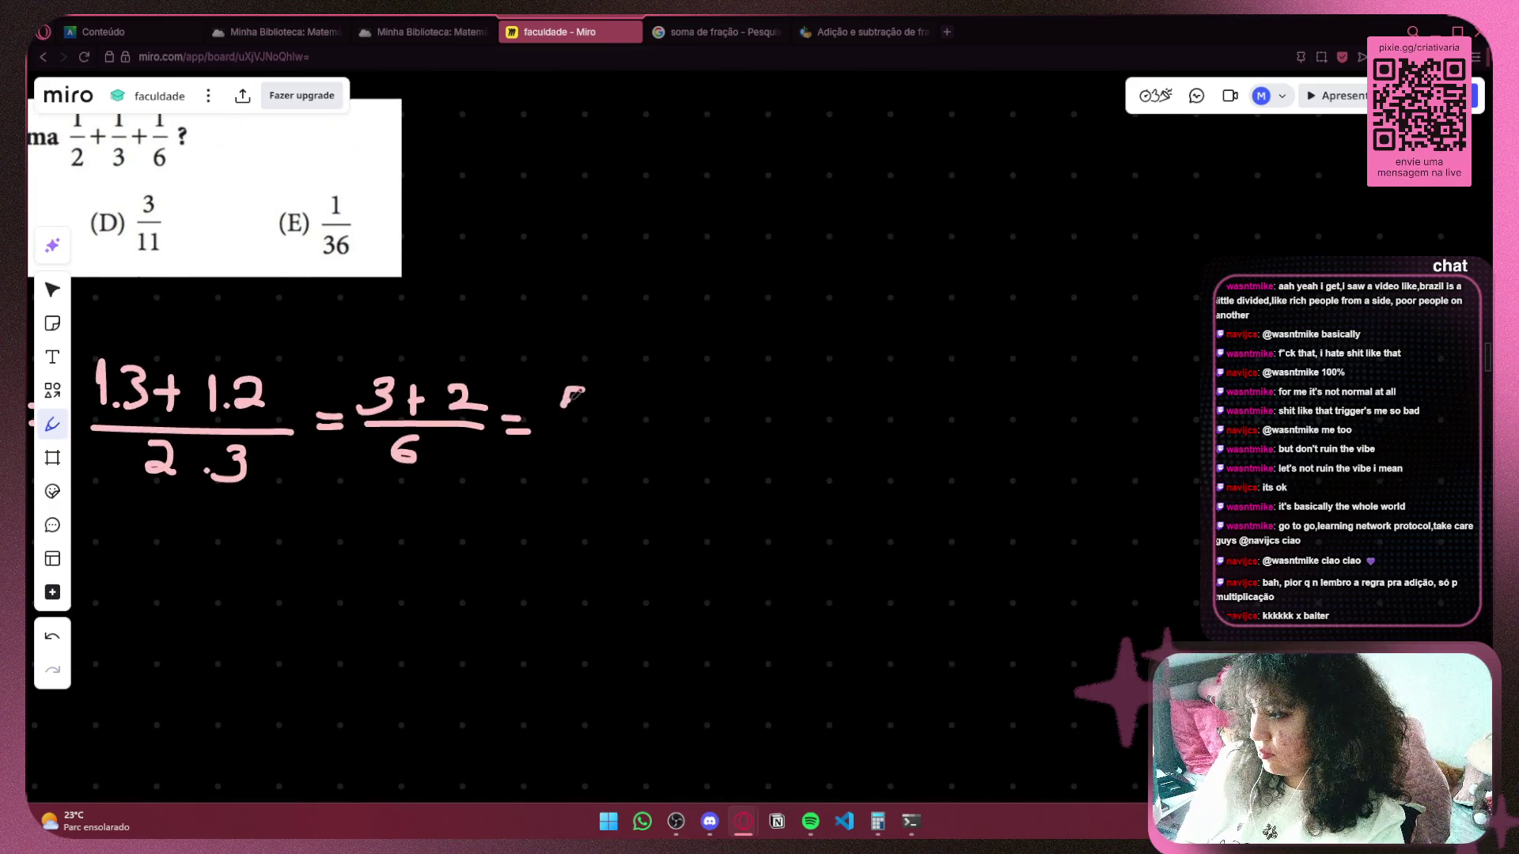
{"action": "mouse_move", "coordinate": [573, 393]}
{"action": "left_mouse_down"}
{"action": "mouse_move", "coordinate": [564, 417]}
{"action": "mouse_move", "coordinate": [600, 437]}
{"action": "mouse_move", "coordinate": [566, 463]}
{"action": "left_mouse_up"}
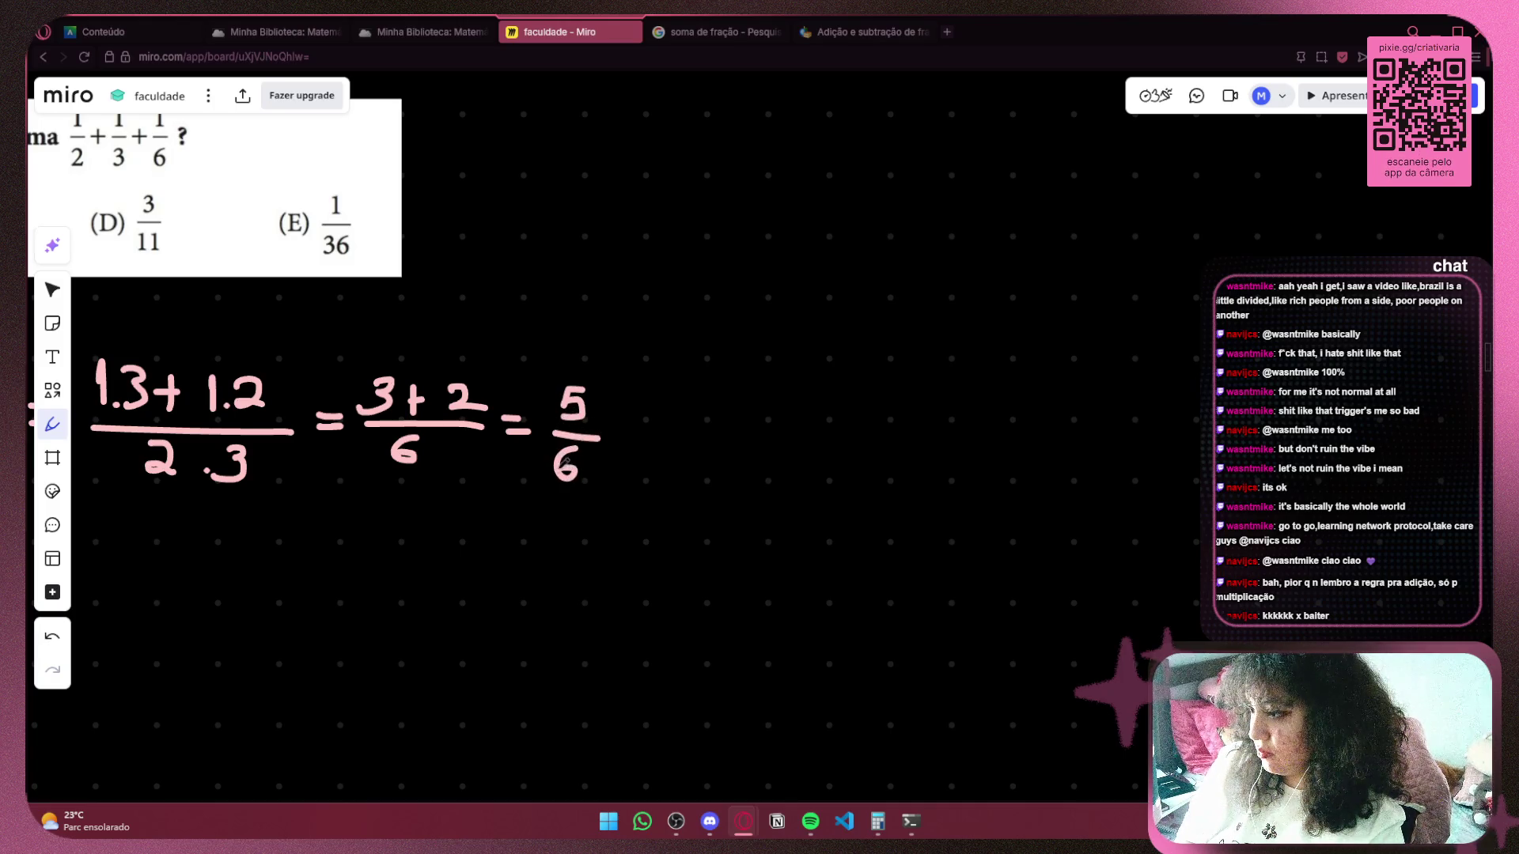
{"action": "scroll", "coordinate": [621, 437], "scroll_direction": "right", "scroll_amount": 3}
{"action": "mouse_move", "coordinate": [525, 409]}
{"action": "left_mouse_down"}
{"action": "mouse_move", "coordinate": [525, 444]}
{"action": "mouse_move", "coordinate": [544, 424]}
{"action": "left_mouse_up"}
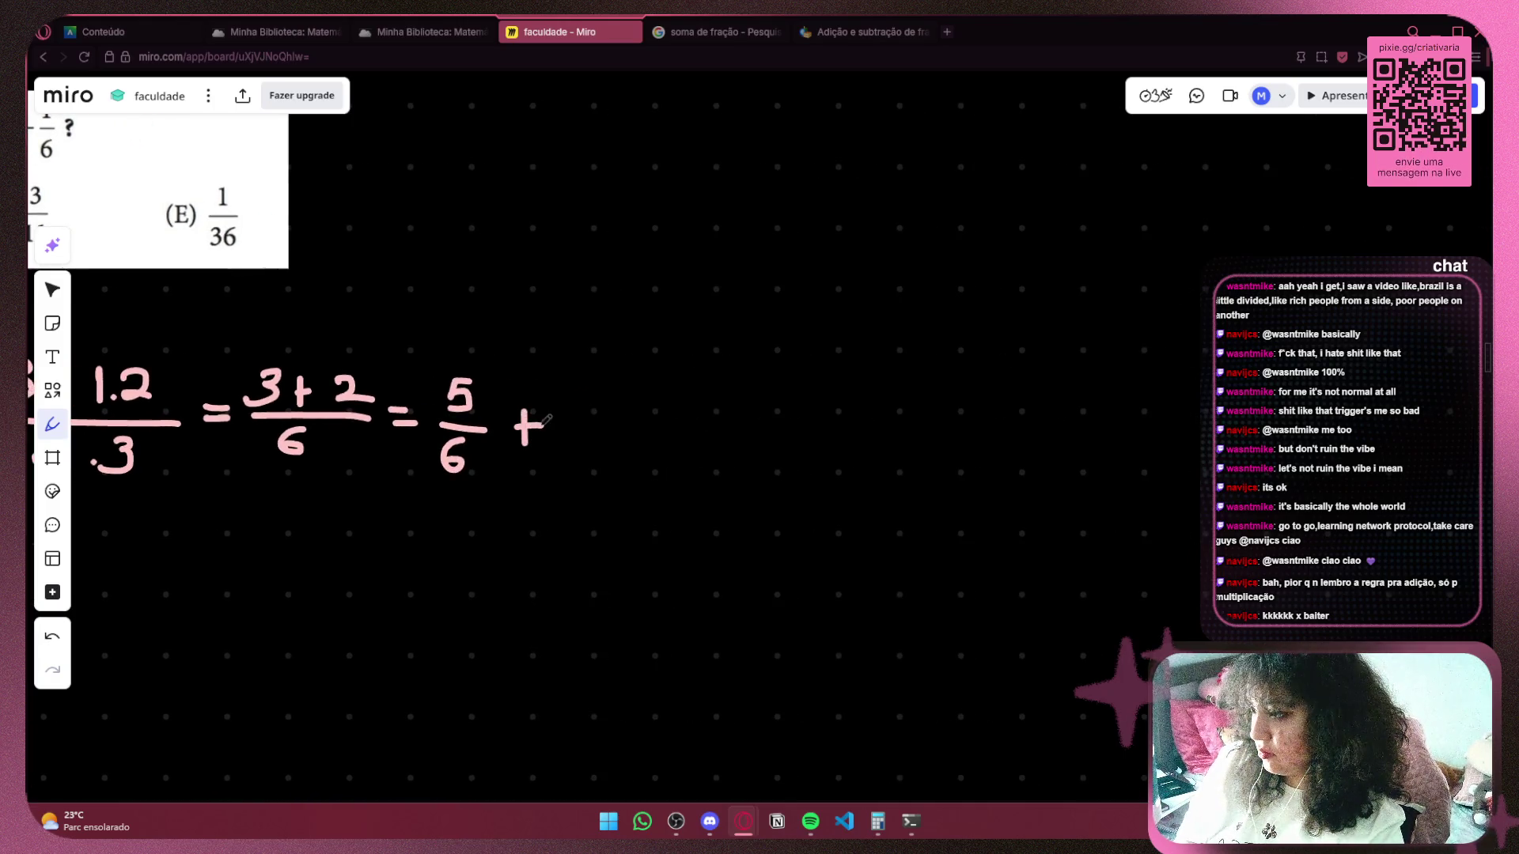
Remove the stray plus sign and start a new line reading 5/6 +.
{"action": "scroll", "coordinate": [546, 420], "scroll_direction": "left", "scroll_amount": 8}
{"action": "scroll", "coordinate": [546, 420], "scroll_direction": "up", "scroll_amount": 3}
{"action": "scroll", "coordinate": [769, 498], "scroll_direction": "left", "scroll_amount": 5}
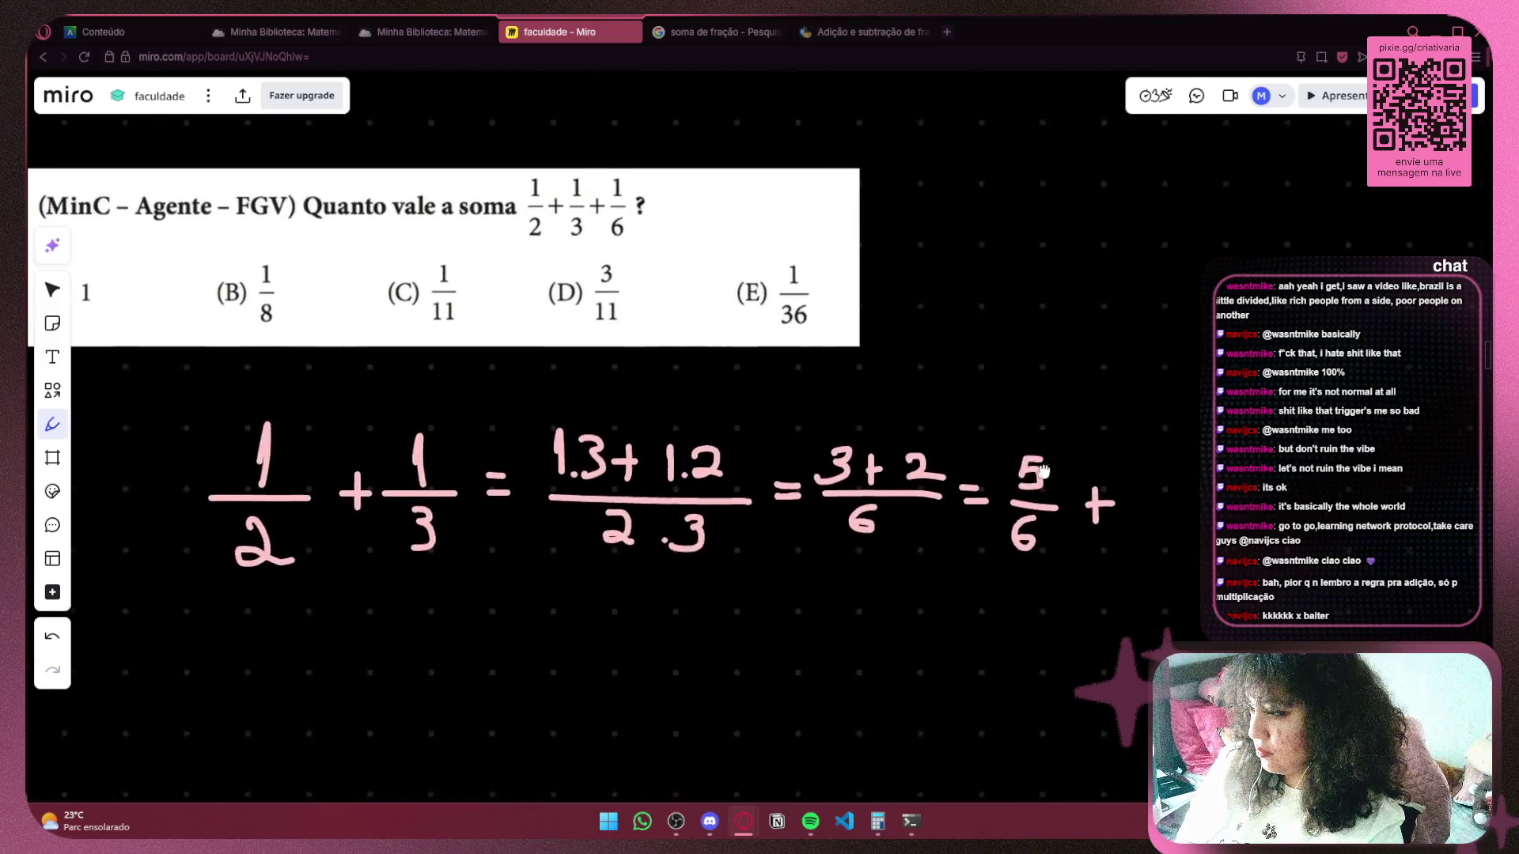
{"action": "scroll", "coordinate": [770, 498], "scroll_direction": "right", "scroll_amount": 10}
{"action": "scroll", "coordinate": [712, 443], "scroll_direction": "down", "scroll_amount": 2}
{"action": "key", "text": "ctrl+z"}
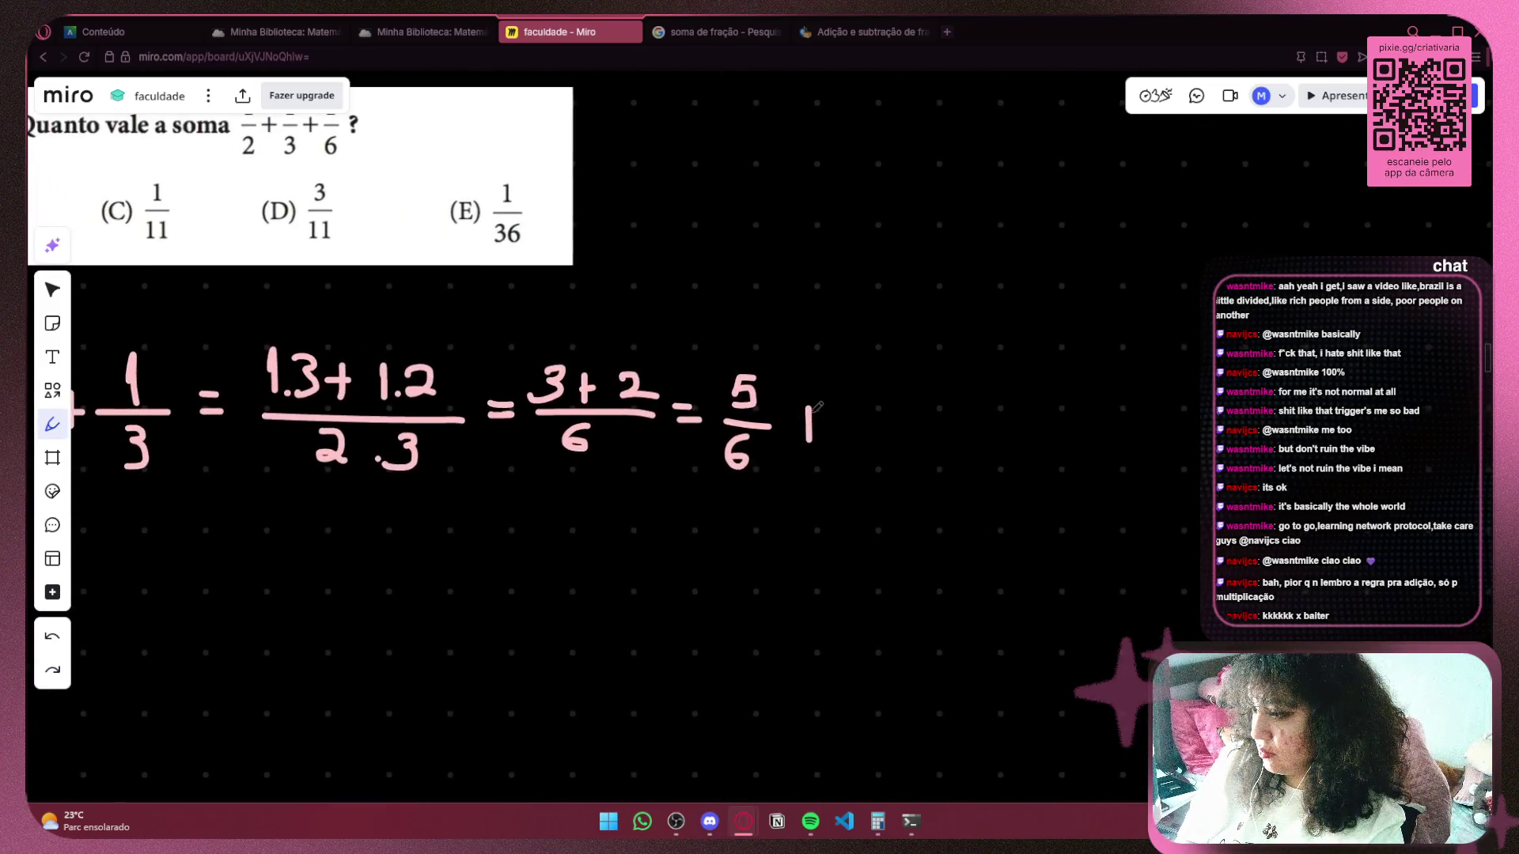
{"action": "key", "text": "ctrl+z"}
{"action": "scroll", "coordinate": [553, 439], "scroll_direction": "left", "scroll_amount": 14}
{"action": "scroll", "coordinate": [554, 439], "scroll_direction": "down", "scroll_amount": 3}
{"action": "mouse_move", "coordinate": [550, 443]}
{"action": "left_mouse_down"}
{"action": "mouse_move", "coordinate": [510, 455]}
{"action": "mouse_move", "coordinate": [500, 484]}
{"action": "mouse_move", "coordinate": [558, 494]}
{"action": "mouse_move", "coordinate": [526, 535]}
{"action": "left_mouse_up"}
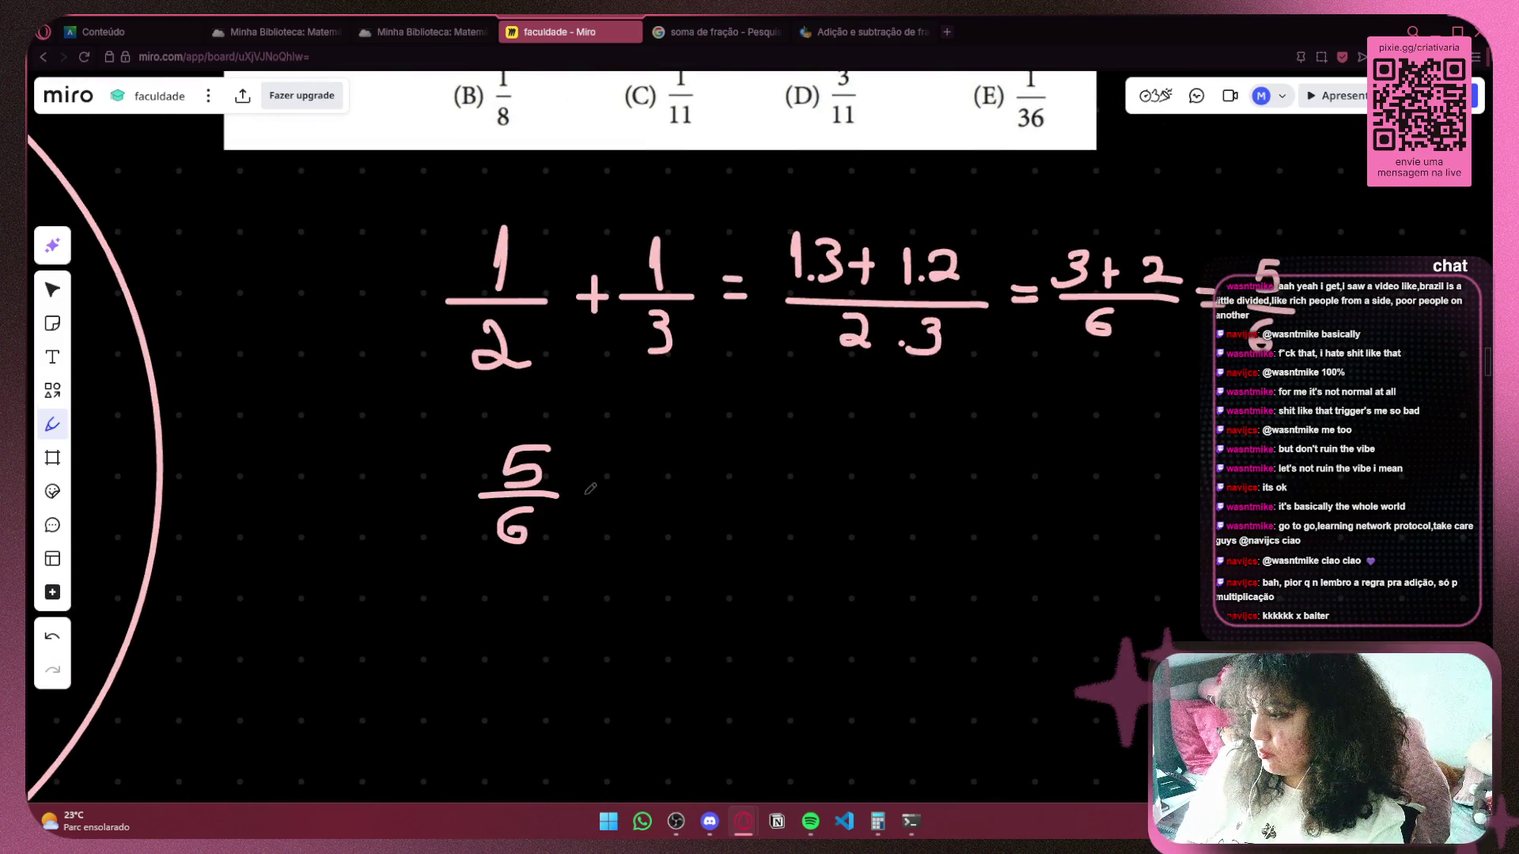
{"action": "mouse_move", "coordinate": [589, 484]}
{"action": "left_mouse_down"}
{"action": "mouse_move", "coordinate": [588, 516]}
{"action": "mouse_move", "coordinate": [606, 495]}
{"action": "left_mouse_up"}
{"action": "scroll", "coordinate": [553, 514], "scroll_direction": "right", "scroll_amount": 10}
{"action": "scroll", "coordinate": [554, 514], "scroll_direction": "up", "scroll_amount": 4}
{"action": "scroll", "coordinate": [447, 424], "scroll_direction": "down", "scroll_amount": 4}
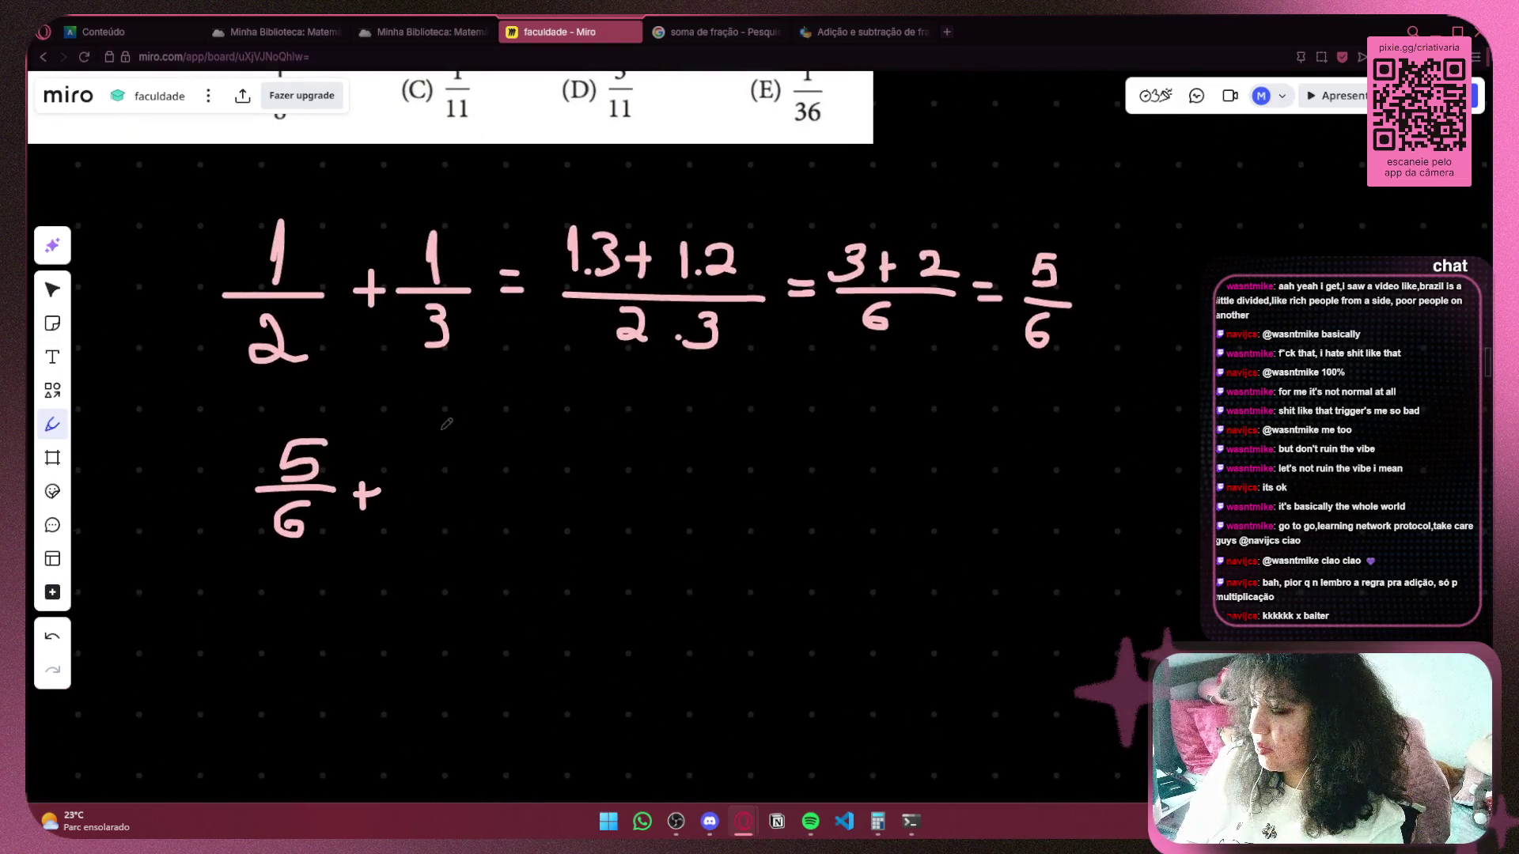
Complete the new line as 5/6 + 1/6 = 6/6.
{"action": "mouse_move", "coordinate": [413, 441]}
{"action": "left_mouse_down"}
{"action": "mouse_move", "coordinate": [422, 495]}
{"action": "mouse_move", "coordinate": [474, 496]}
{"action": "mouse_move", "coordinate": [417, 524]}
{"action": "left_mouse_up"}
{"action": "key", "text": "ctrl+z"}
{"action": "key", "text": "ctrl+z"}
{"action": "key", "text": "ctrl+z"}
{"action": "left_click_drag", "start_coordinate": [422, 429], "coordinate": [425, 474]}
{"action": "left_click_drag", "start_coordinate": [402, 477], "coordinate": [522, 487]}
{"action": "key", "text": "ctrl+z"}
{"action": "key", "text": "ctrl+z"}
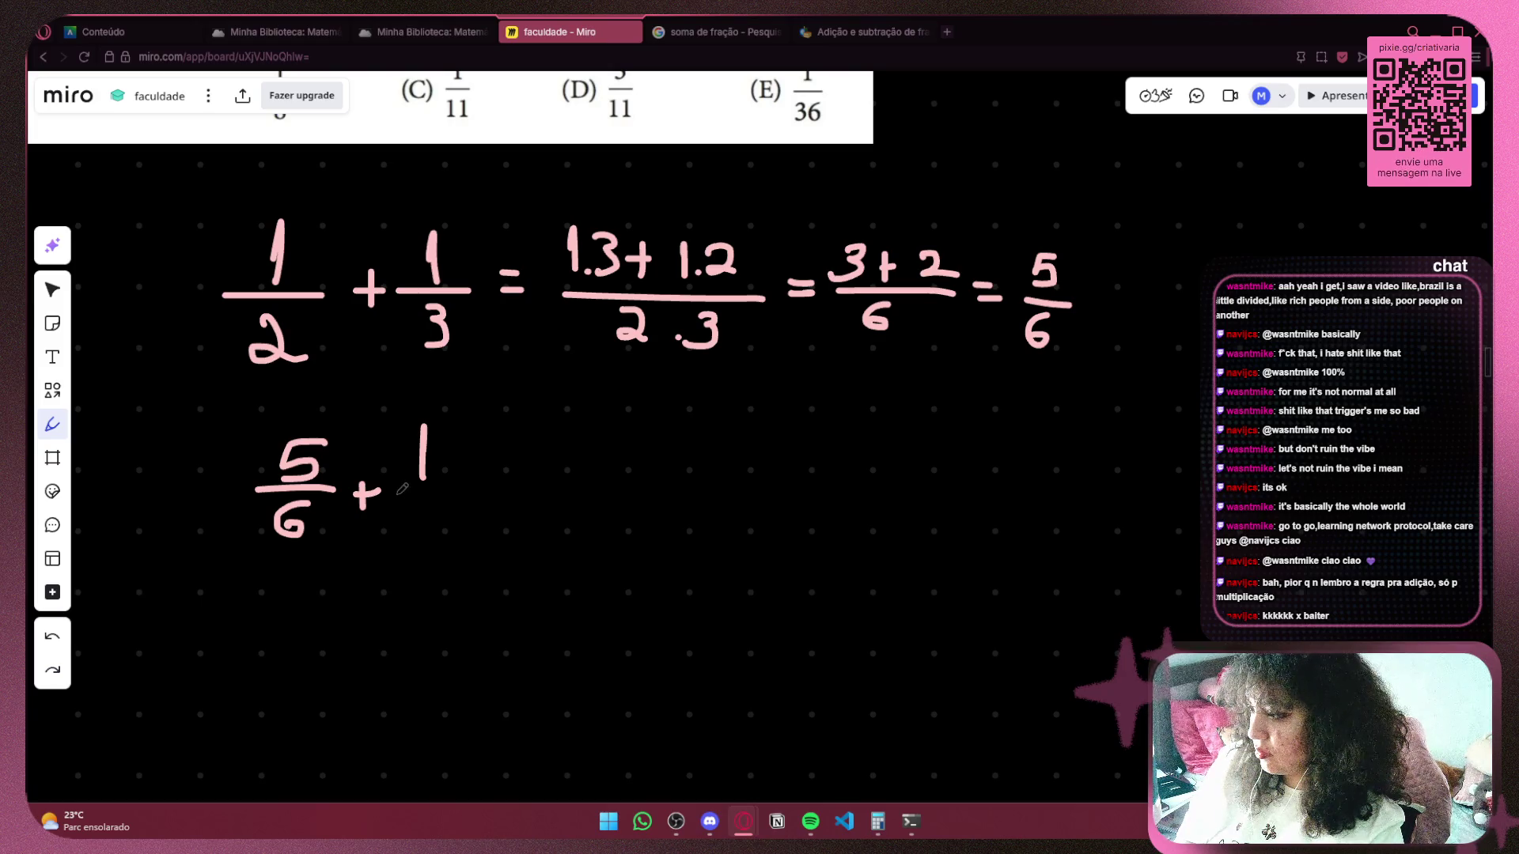
{"action": "left_click_drag", "start_coordinate": [392, 492], "coordinate": [484, 492]}
{"action": "key", "text": "ctrl+z"}
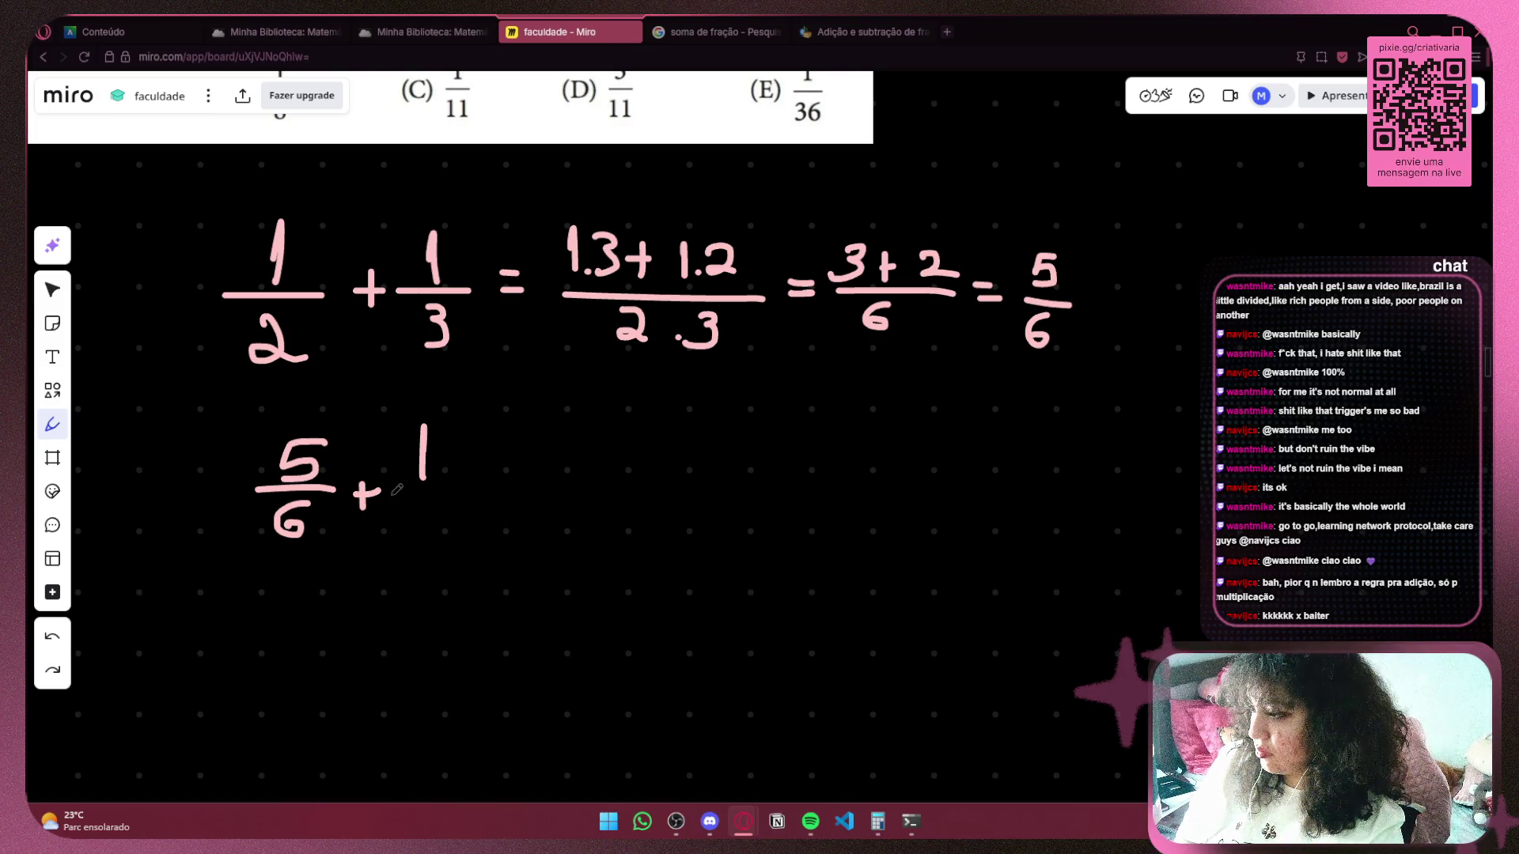
{"action": "mouse_move", "coordinate": [389, 493]}
{"action": "left_mouse_down"}
{"action": "mouse_move", "coordinate": [457, 495]}
{"action": "mouse_move", "coordinate": [411, 522]}
{"action": "mouse_move", "coordinate": [417, 542]}
{"action": "left_mouse_up"}
{"action": "key", "text": "ctrl+z"}
{"action": "key", "text": "ctrl+z"}
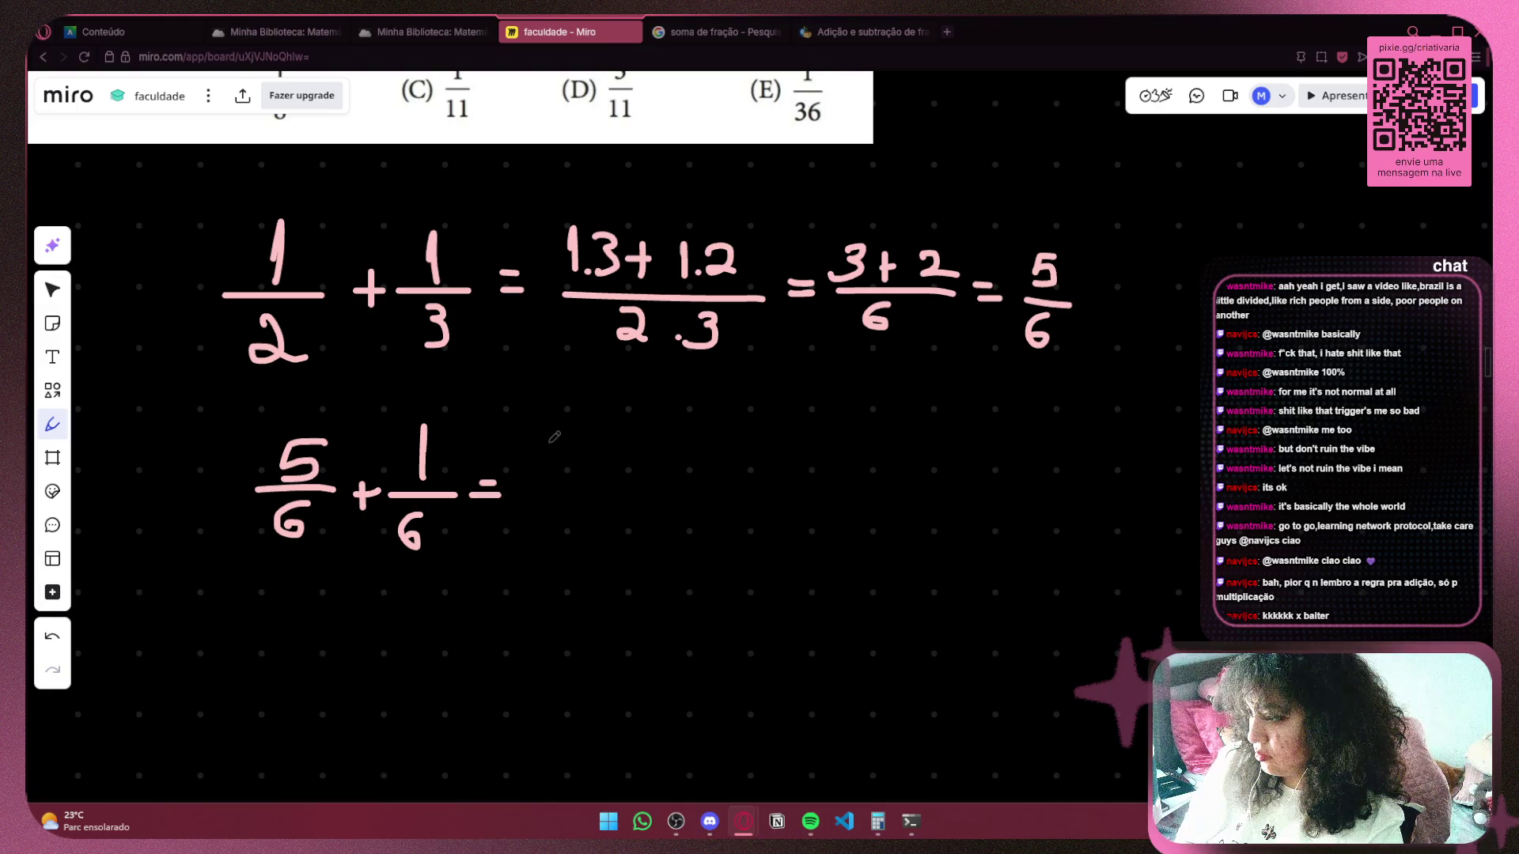
{"action": "mouse_move", "coordinate": [556, 437]}
{"action": "left_mouse_down"}
{"action": "mouse_move", "coordinate": [528, 495]}
{"action": "mouse_move", "coordinate": [567, 494]}
{"action": "mouse_move", "coordinate": [520, 532]}
{"action": "left_mouse_up"}
{"action": "scroll", "coordinate": [509, 416], "scroll_direction": "up", "scroll_amount": 3}
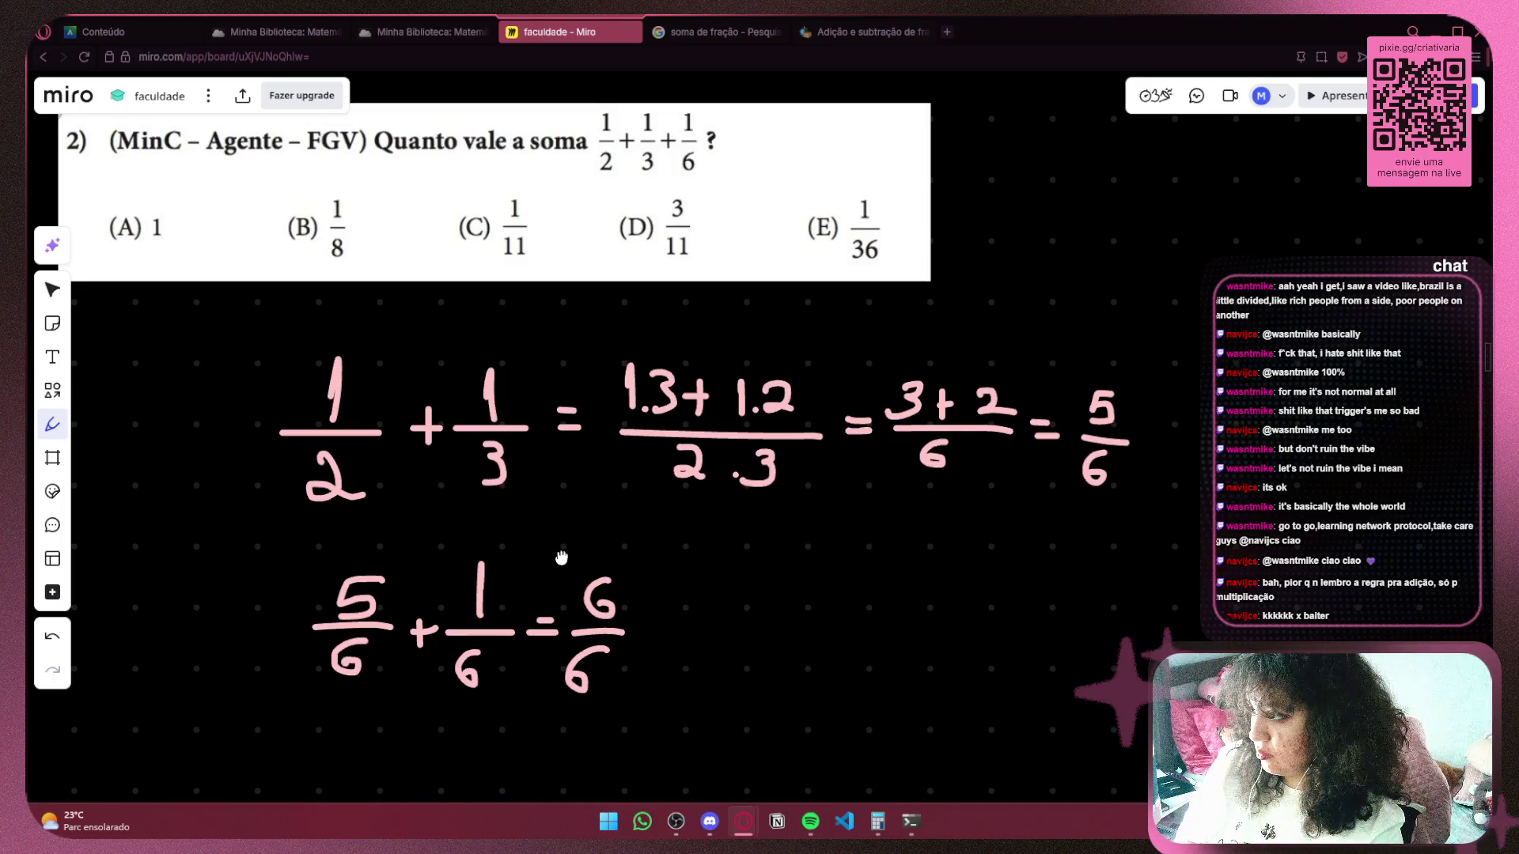
Mark option (A) with an X, box-select the working, and go to the Minha Biblioteca book.
{"action": "mouse_move", "coordinate": [111, 172]}
{"action": "left_mouse_down"}
{"action": "mouse_move", "coordinate": [154, 207]}
{"action": "mouse_move", "coordinate": [87, 218]}
{"action": "left_mouse_up"}
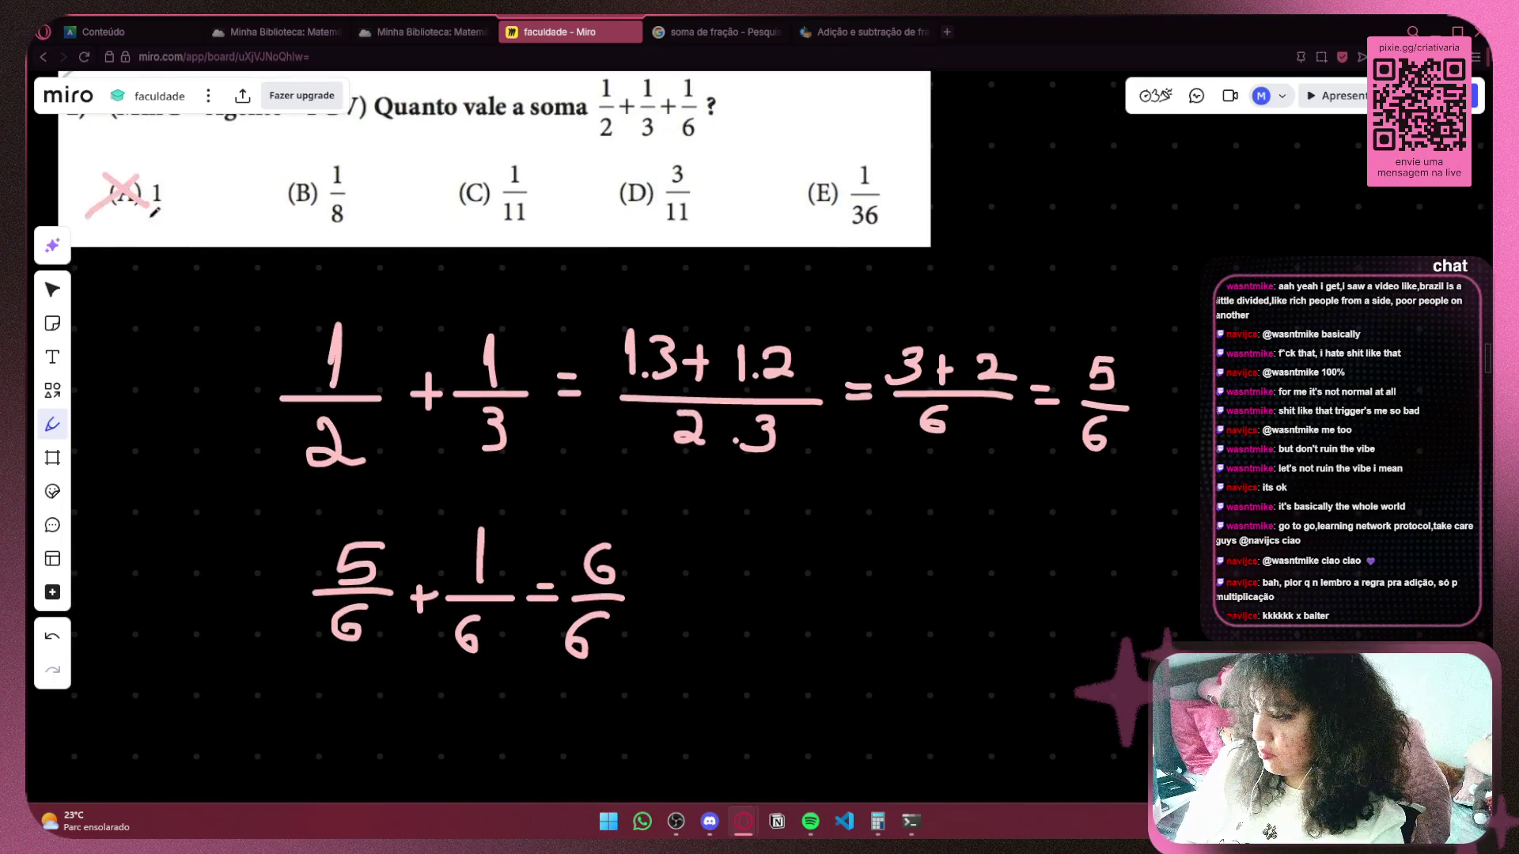
{"action": "scroll", "coordinate": [508, 280], "scroll_direction": "down", "scroll_amount": 3}
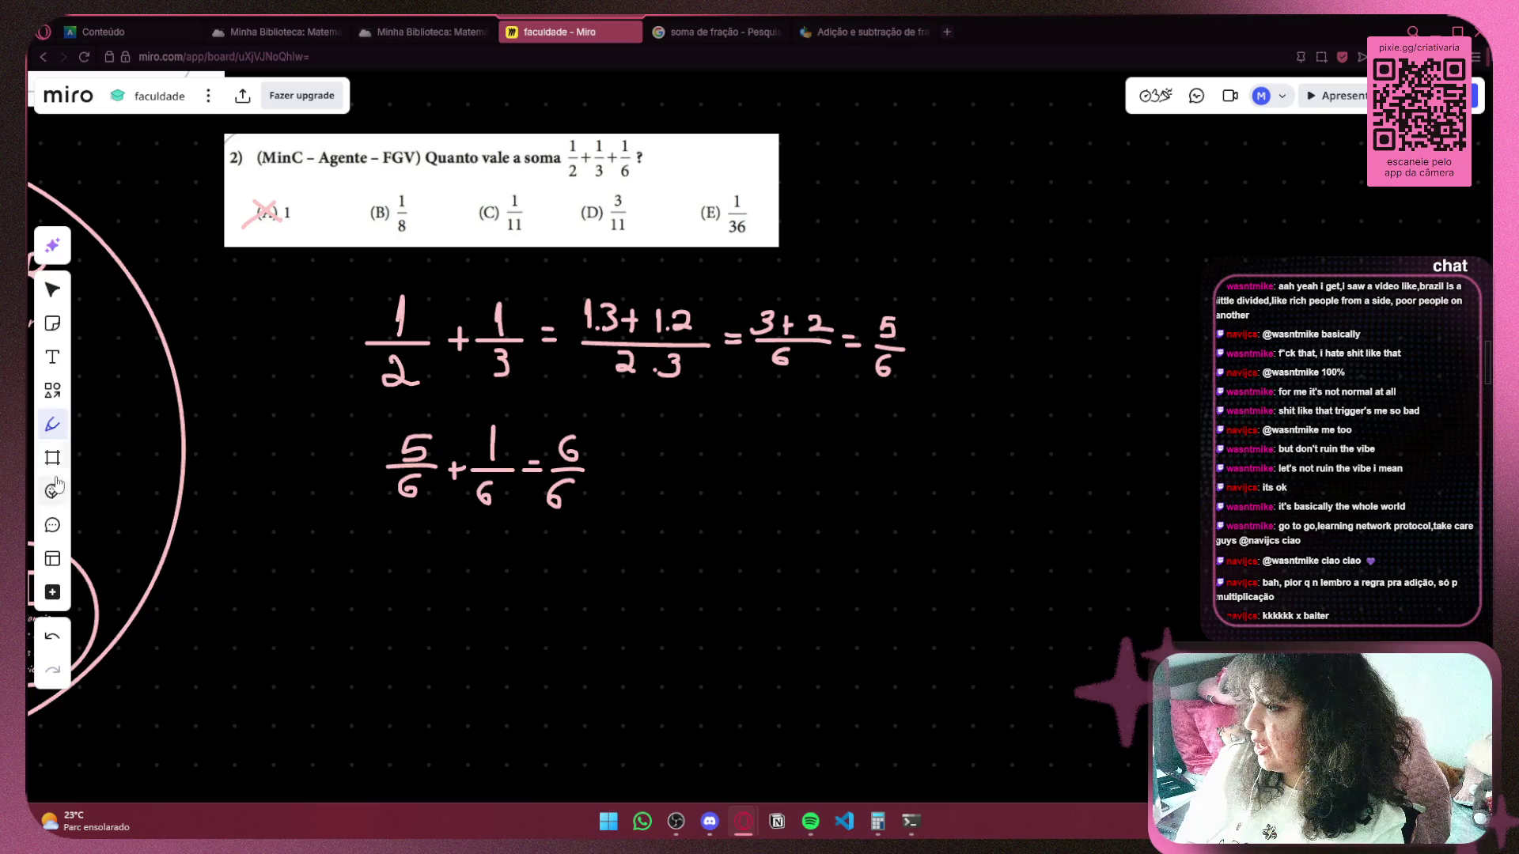
{"action": "left_click", "coordinate": [52, 290]}
{"action": "mouse_move", "coordinate": [908, 292]}
{"action": "left_mouse_down"}
{"action": "mouse_move", "coordinate": [519, 511]}
{"action": "mouse_move", "coordinate": [336, 553]}
{"action": "left_mouse_up"}
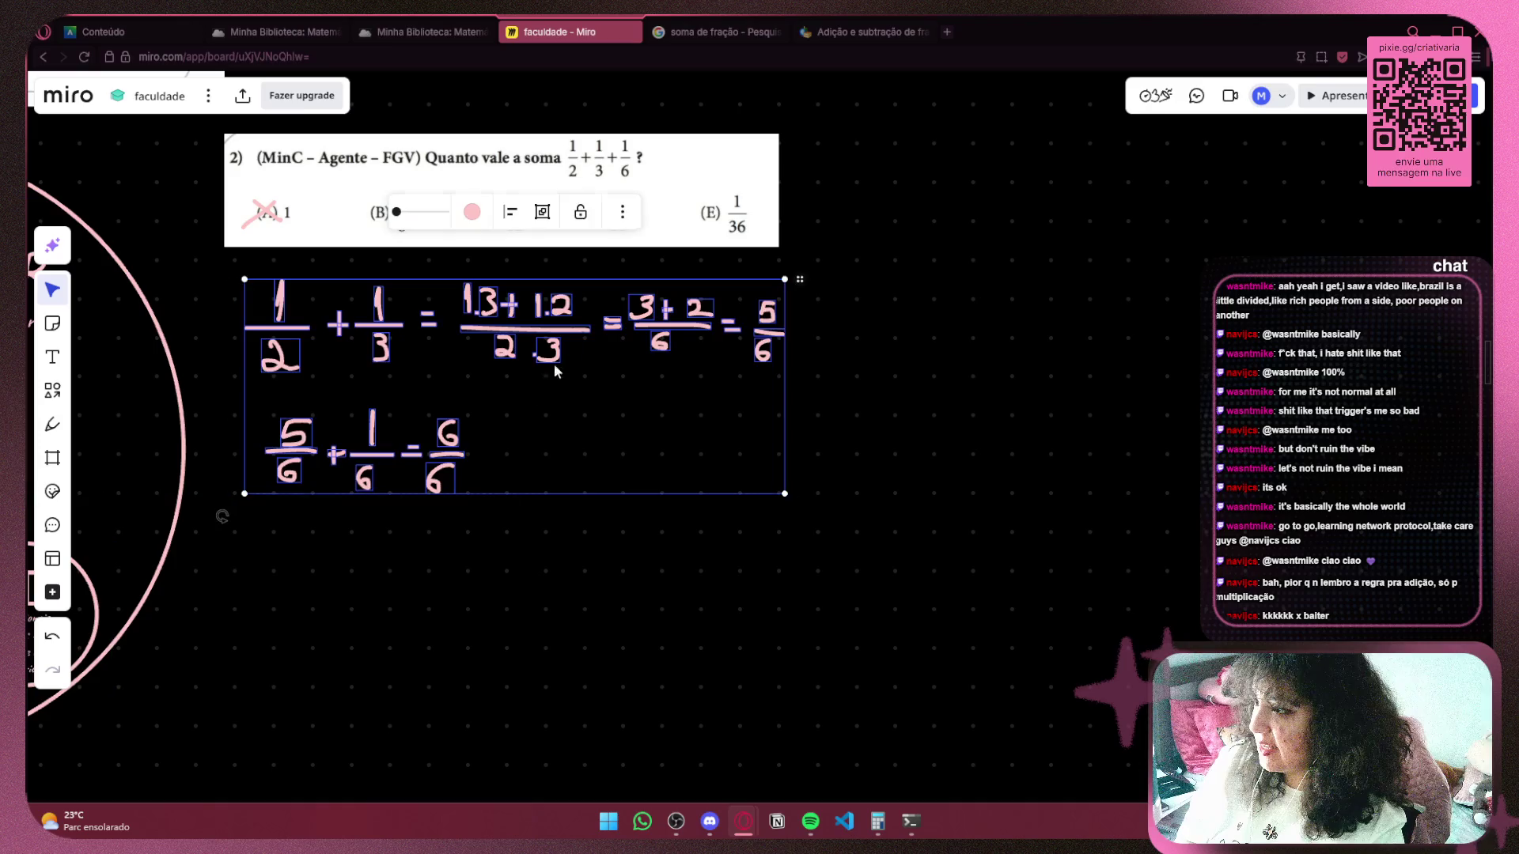
{"action": "left_click", "coordinate": [297, 30]}
Close the duplicate book tab, snip question 3 (6/5 : 9/10), and return to Miro.
{"action": "left_click", "coordinate": [439, 30]}
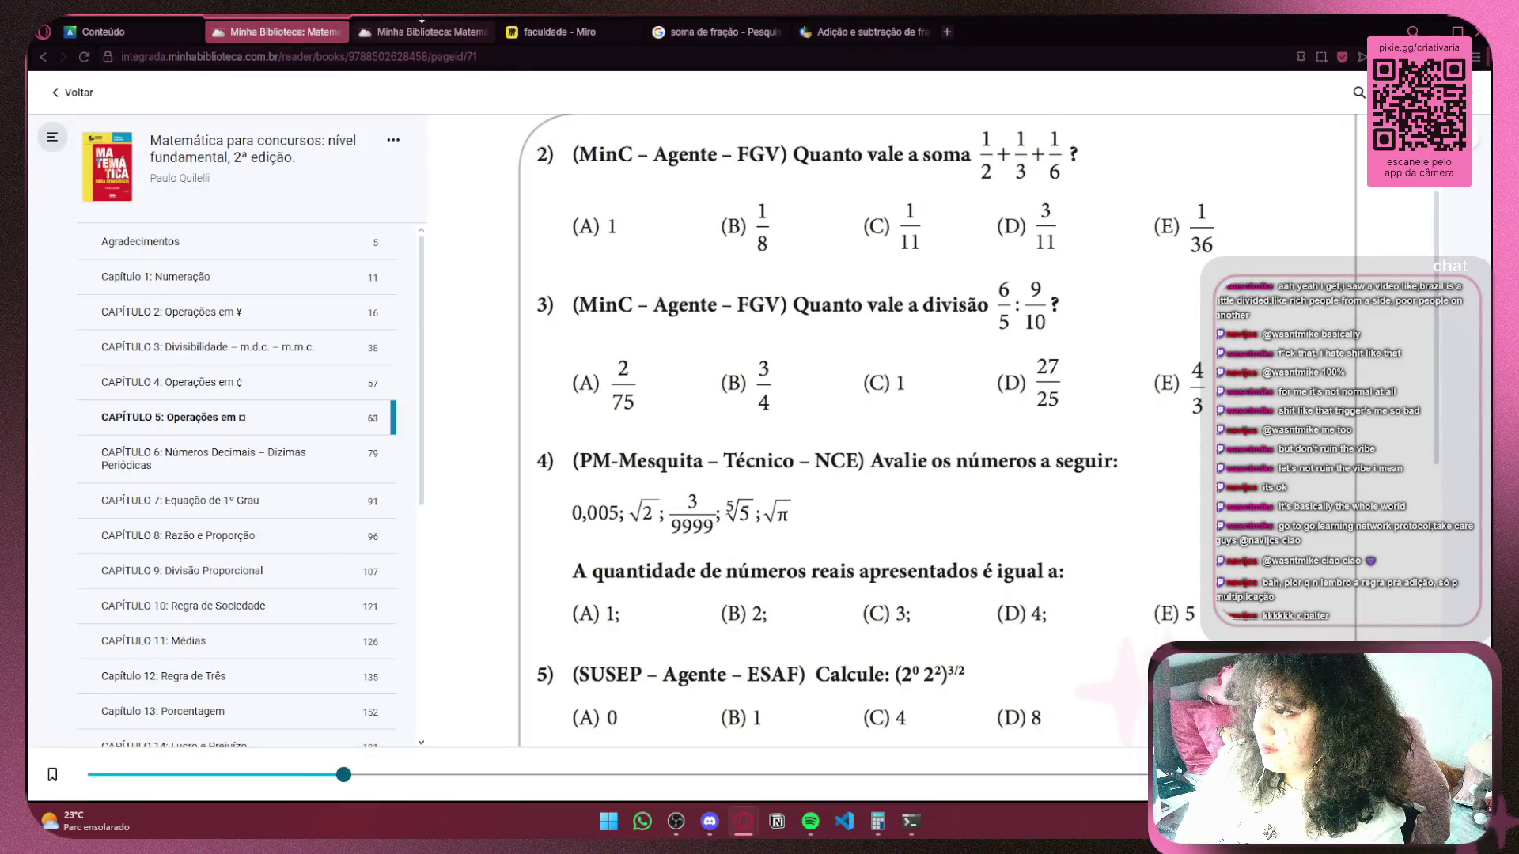
{"action": "left_click", "coordinate": [479, 32]}
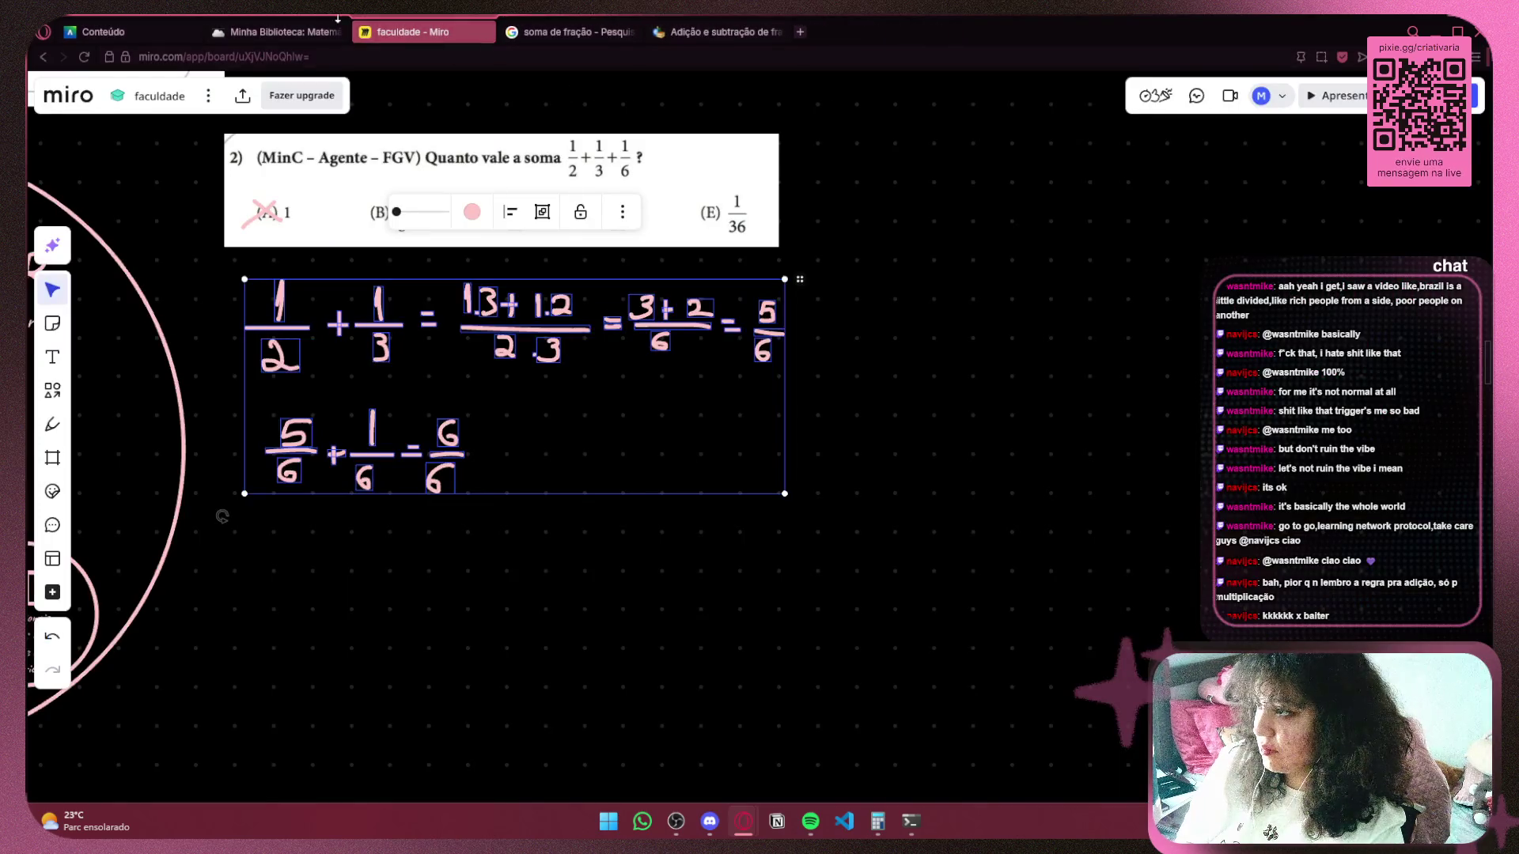
{"action": "key", "text": "ctrl+shift+Tab"}
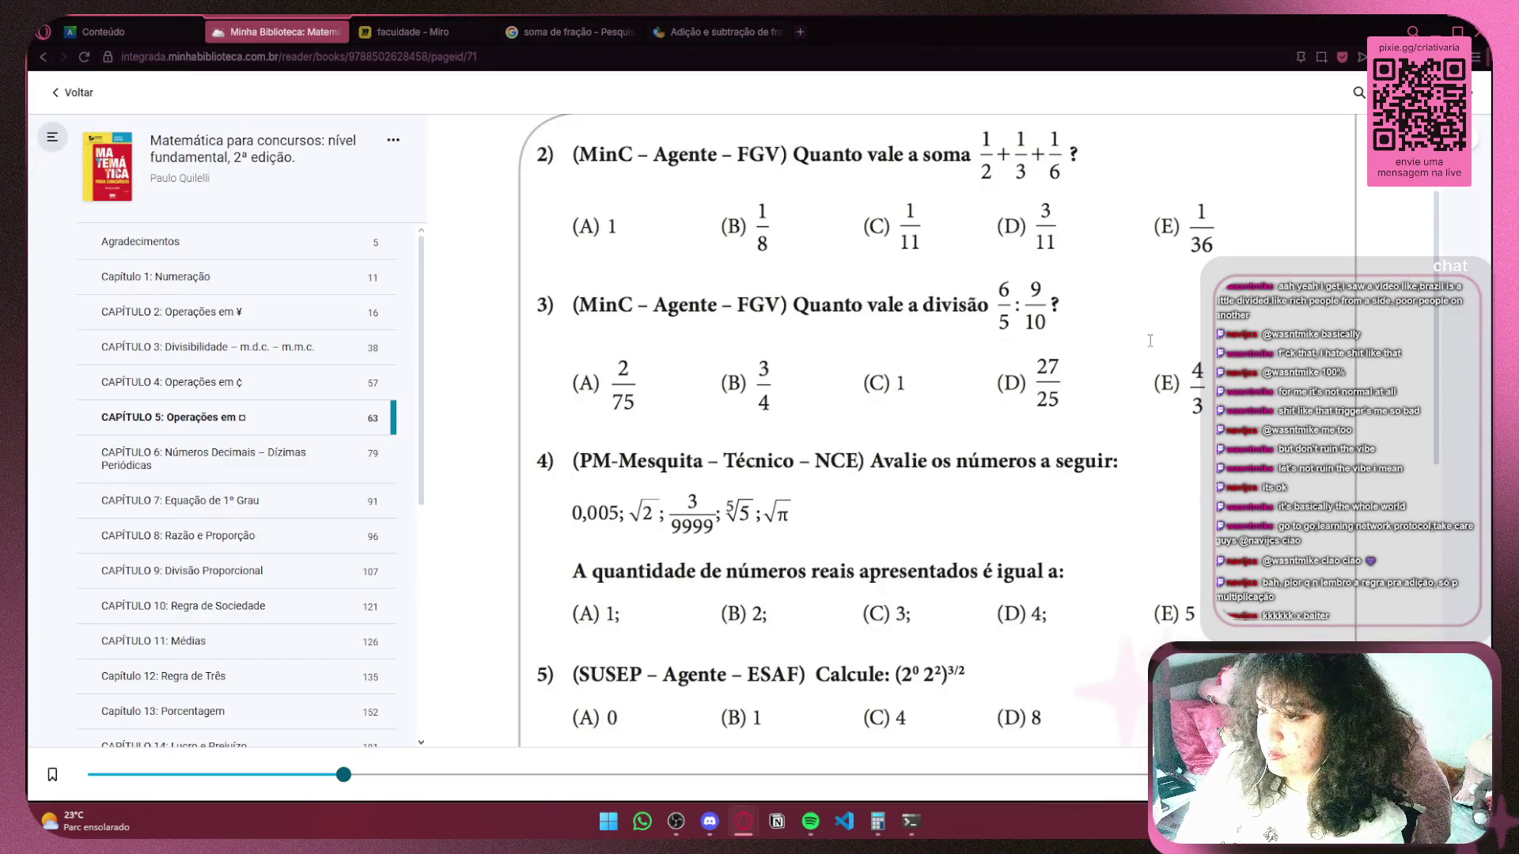
{"action": "key", "text": "super+shift+s"}
{"action": "mouse_move", "coordinate": [526, 262]}
{"action": "left_mouse_down"}
{"action": "mouse_move", "coordinate": [958, 412]}
{"action": "mouse_move", "coordinate": [1234, 448]}
{"action": "left_mouse_up"}
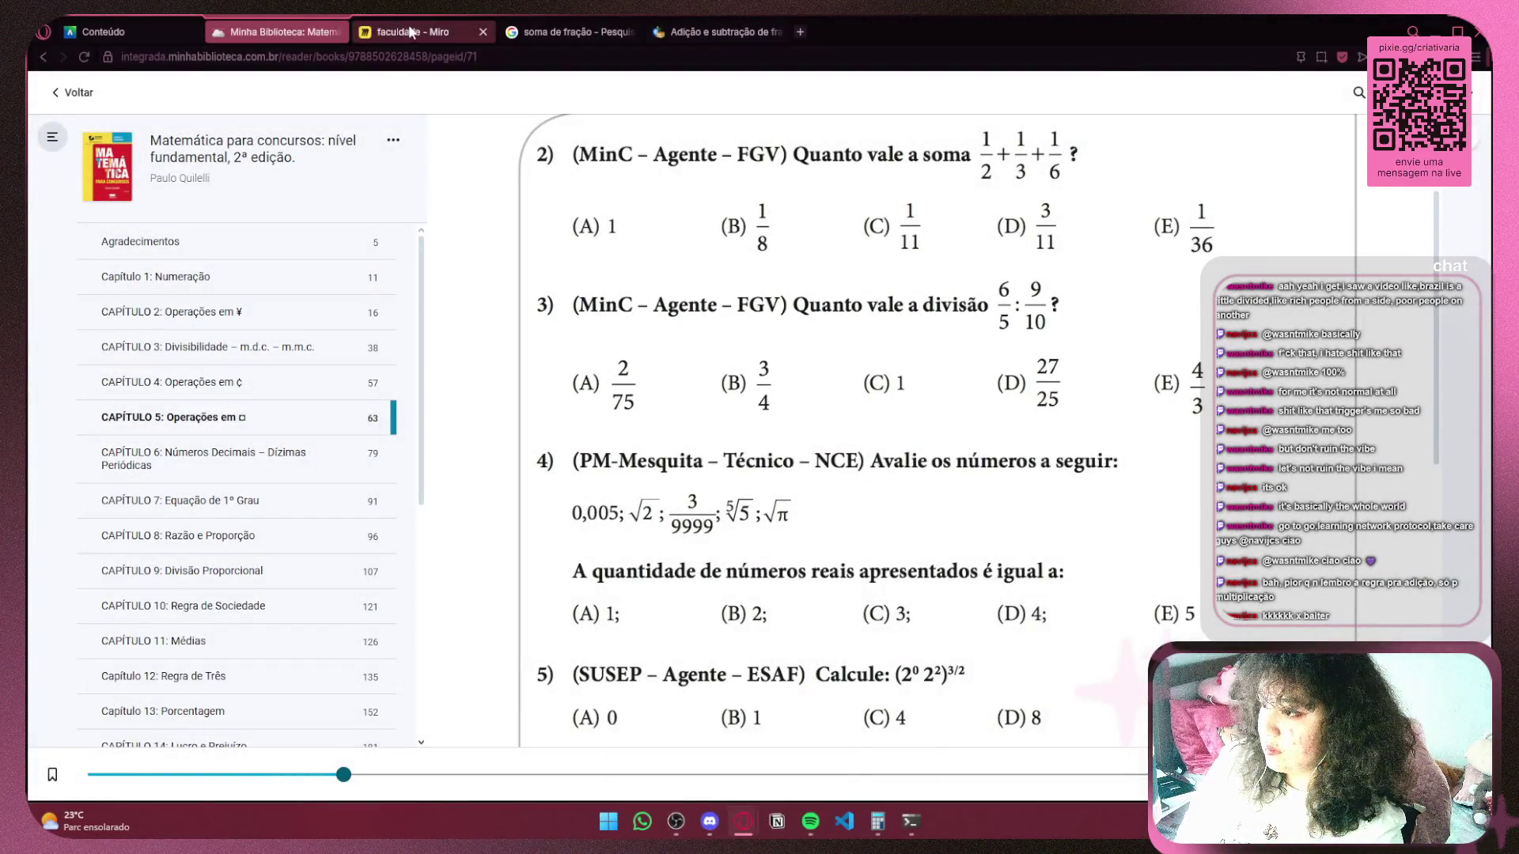
{"action": "left_click", "coordinate": [411, 31]}
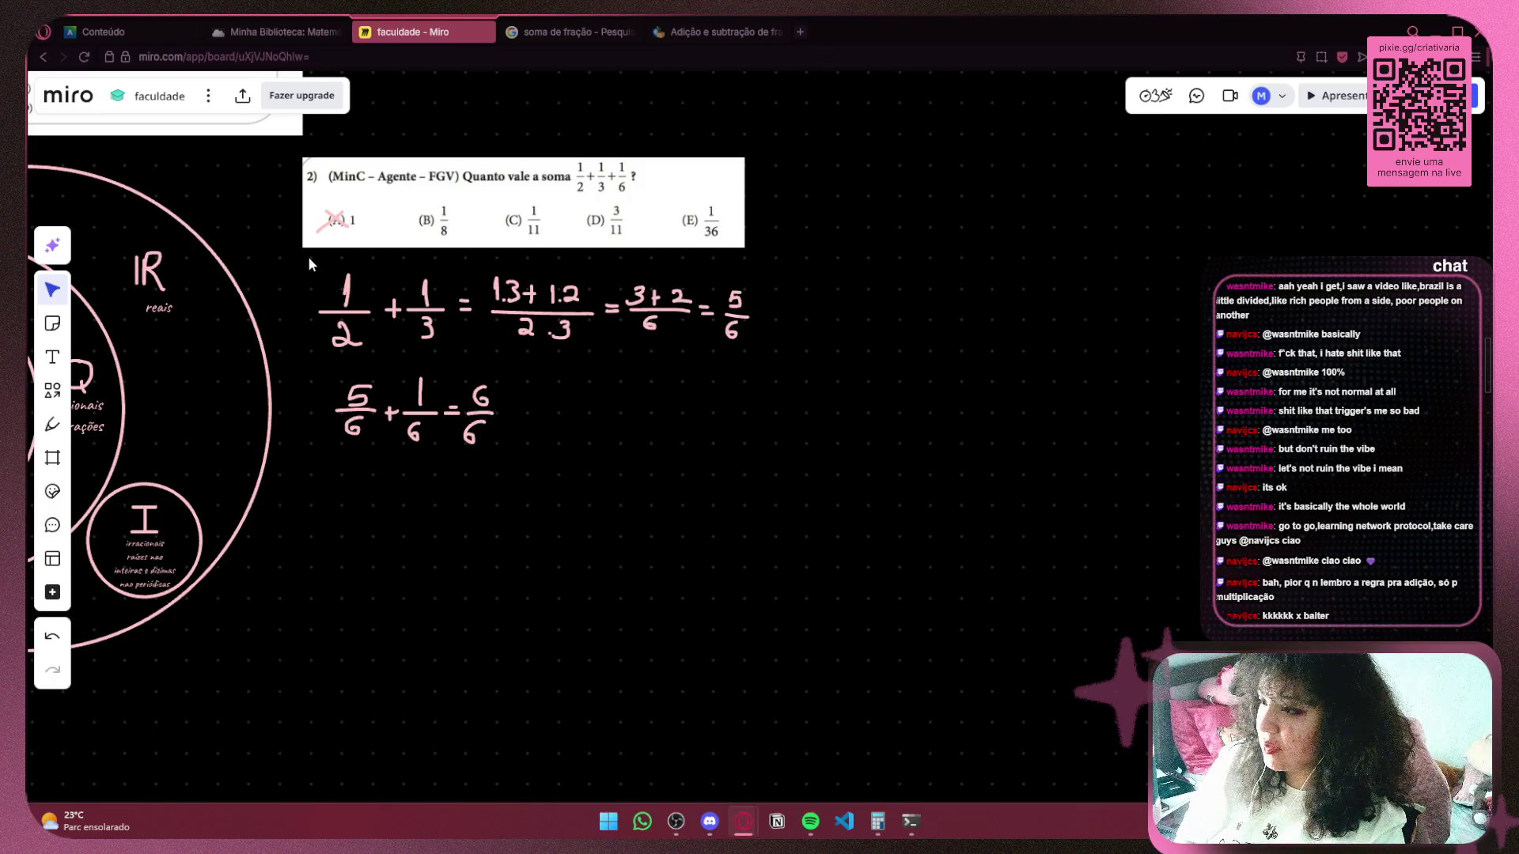
Shrink the fraction working under question 2 and paste the question 3 snip below it.
{"action": "mouse_move", "coordinate": [308, 263]}
{"action": "left_mouse_down"}
{"action": "mouse_move", "coordinate": [856, 457]}
{"action": "mouse_move", "coordinate": [788, 469]}
{"action": "mouse_move", "coordinate": [617, 391]}
{"action": "left_mouse_up"}
{"action": "left_click_drag", "start_coordinate": [532, 349], "coordinate": [520, 339]}
{"action": "left_click", "coordinate": [620, 425]}
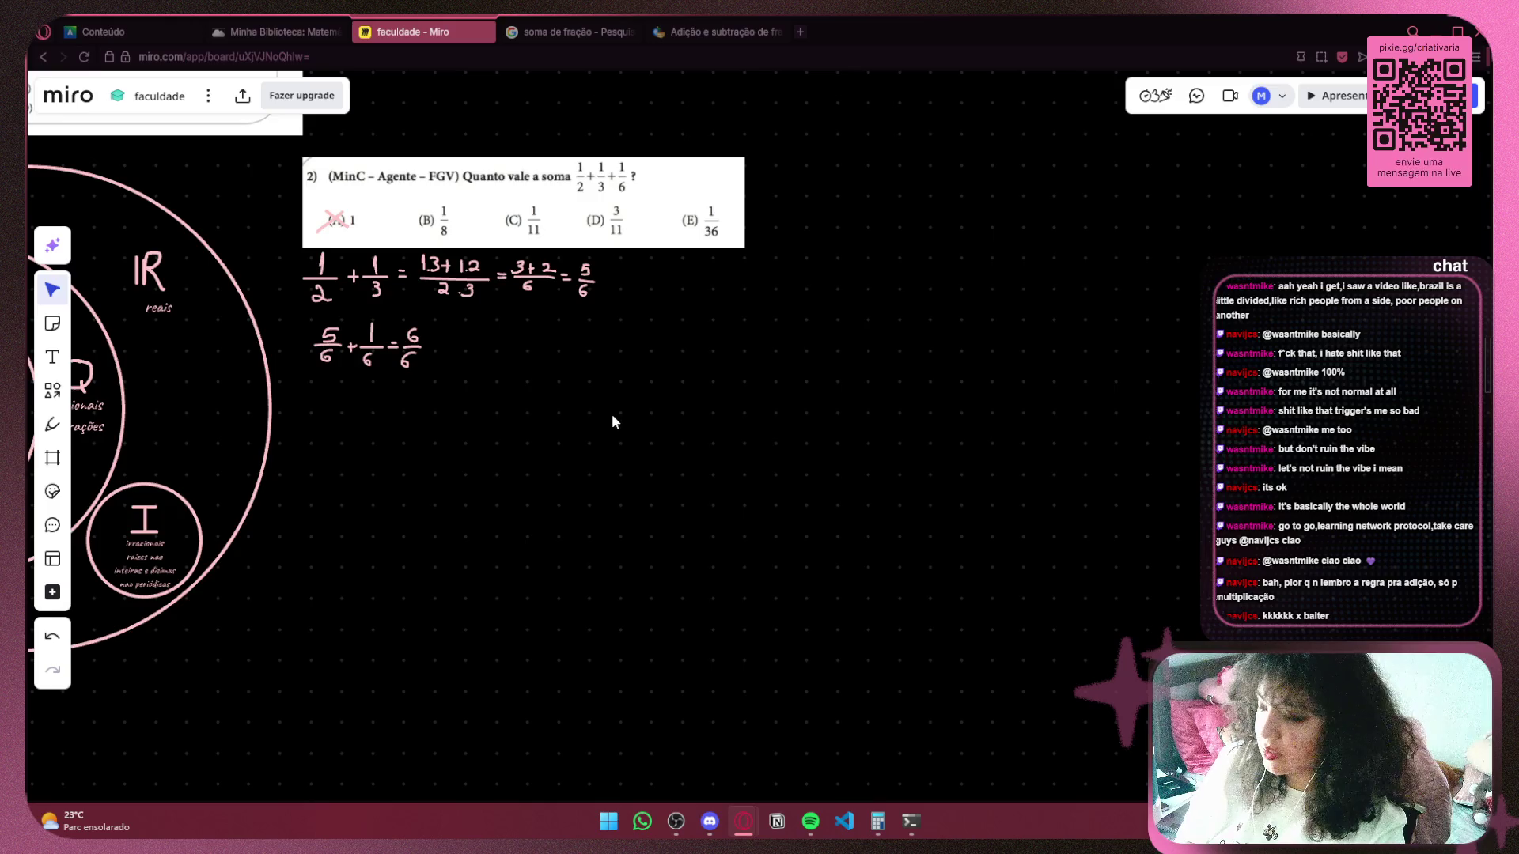
{"action": "key", "text": "ctrl+v"}
{"action": "mouse_move", "coordinate": [1259, 564]}
{"action": "left_mouse_down"}
{"action": "mouse_move", "coordinate": [403, 352]}
{"action": "mouse_move", "coordinate": [765, 496]}
{"action": "mouse_move", "coordinate": [828, 500]}
{"action": "mouse_move", "coordinate": [783, 478]}
{"action": "left_mouse_up"}
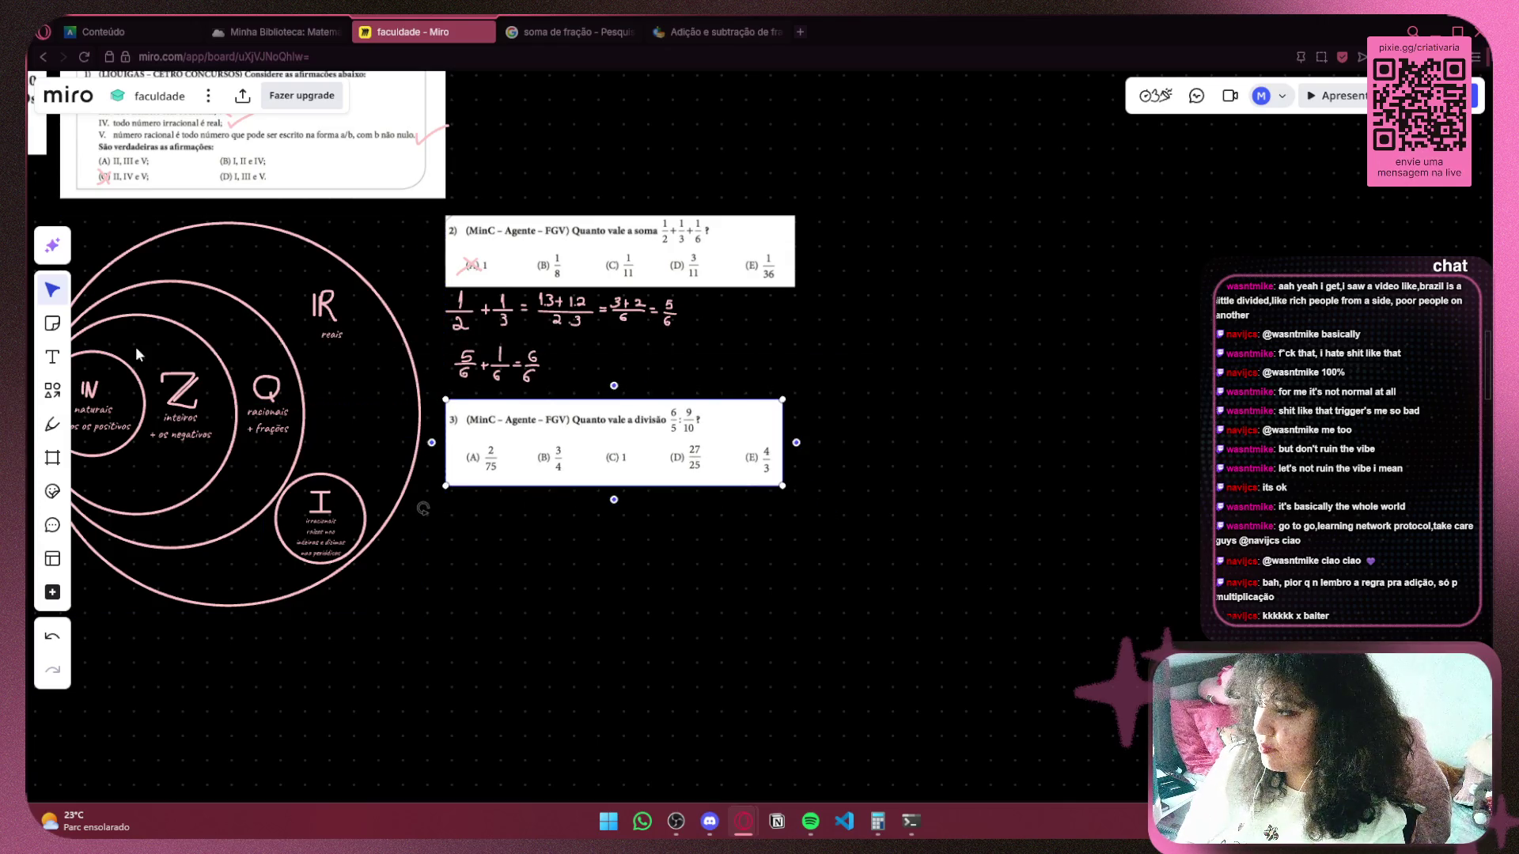
Switch to the pen and pan to find space for working under question 3.
{"action": "left_click", "coordinate": [52, 424]}
{"action": "scroll", "coordinate": [579, 343], "scroll_direction": "up", "scroll_amount": 5}
{"action": "scroll", "coordinate": [537, 207], "scroll_direction": "down", "scroll_amount": 5}
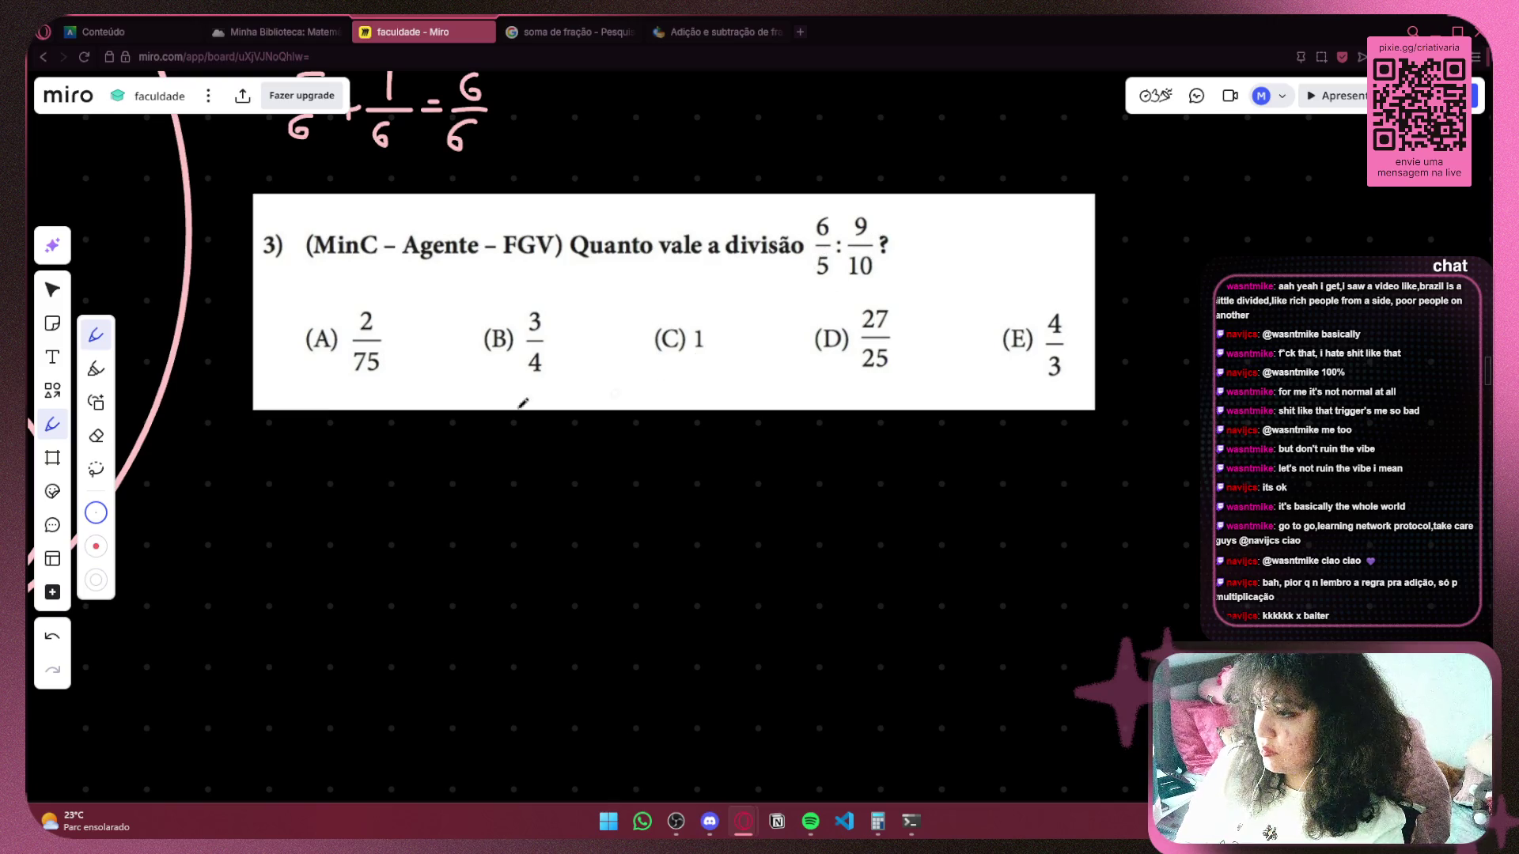
{"action": "scroll", "coordinate": [427, 238], "scroll_direction": "down", "scroll_amount": 3}
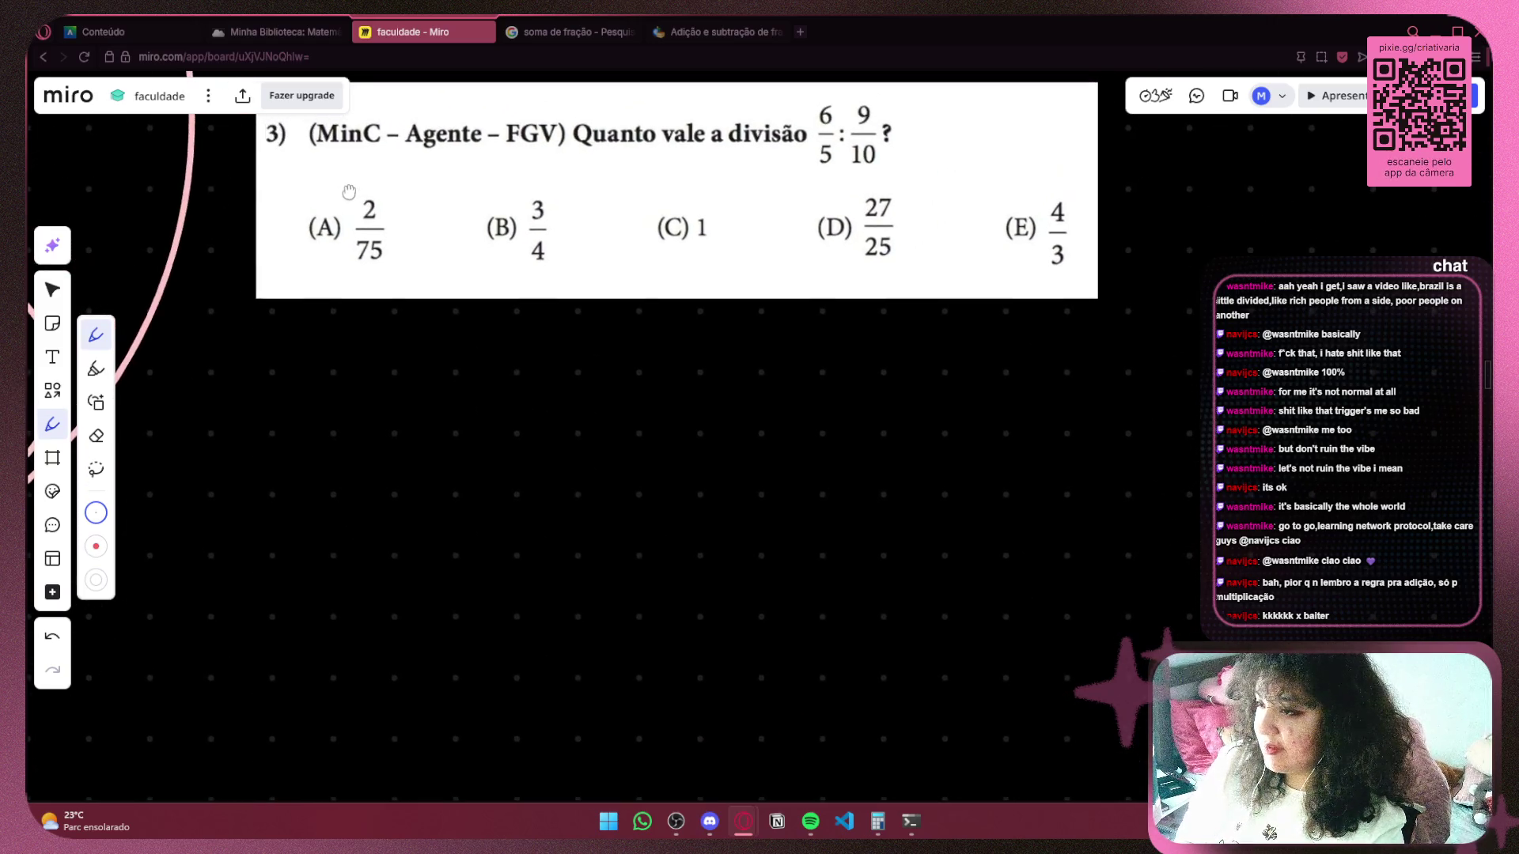
{"action": "left_click_drag", "start_coordinate": [427, 382], "coordinate": [419, 410]}
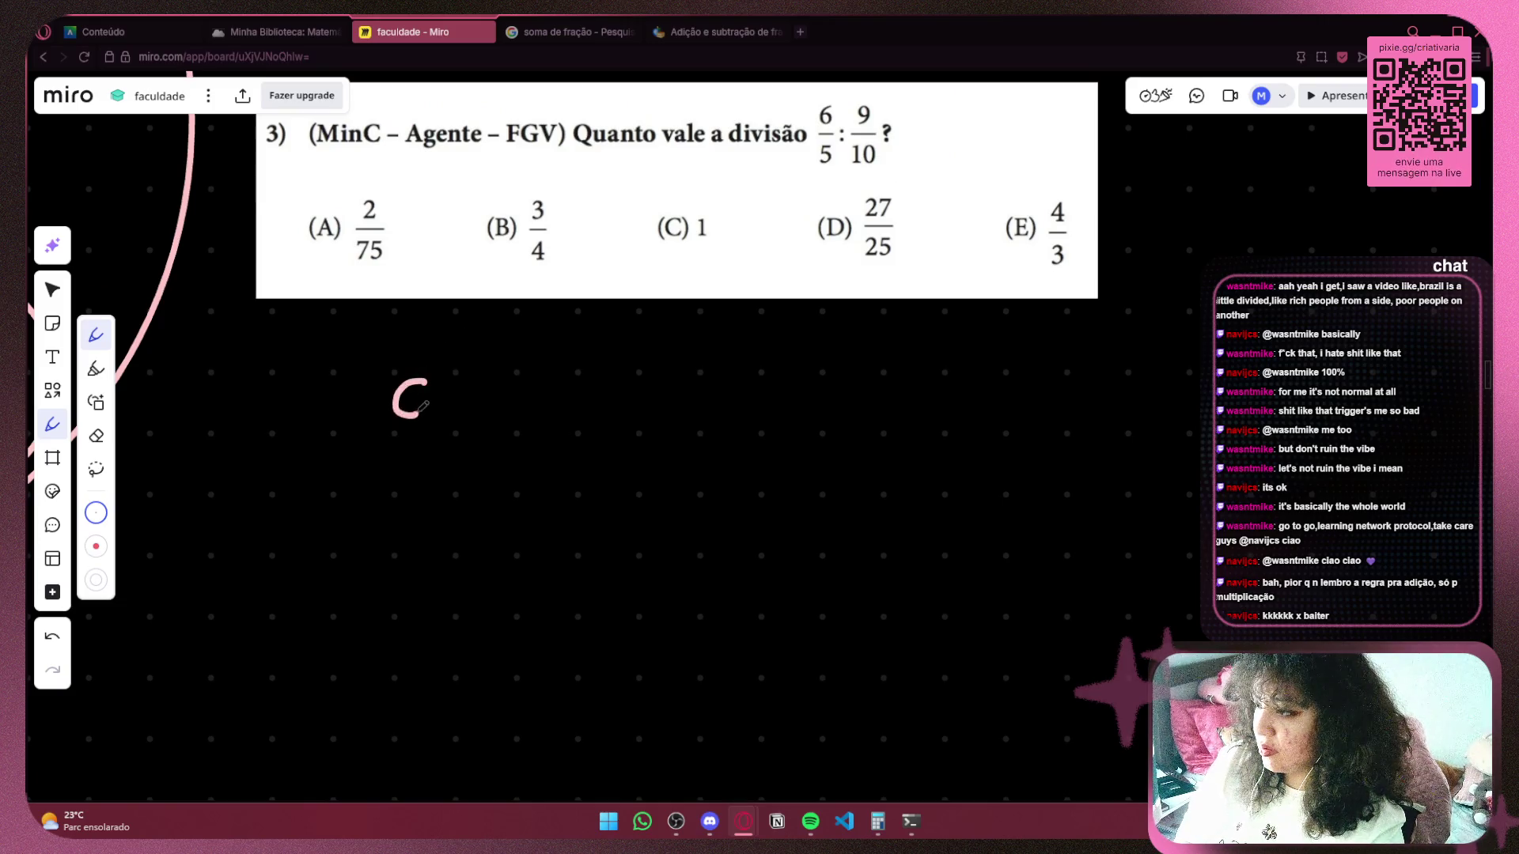
{"action": "key", "text": "ctrl+z"}
{"action": "scroll", "coordinate": [410, 411], "scroll_direction": "left", "scroll_amount": 2}
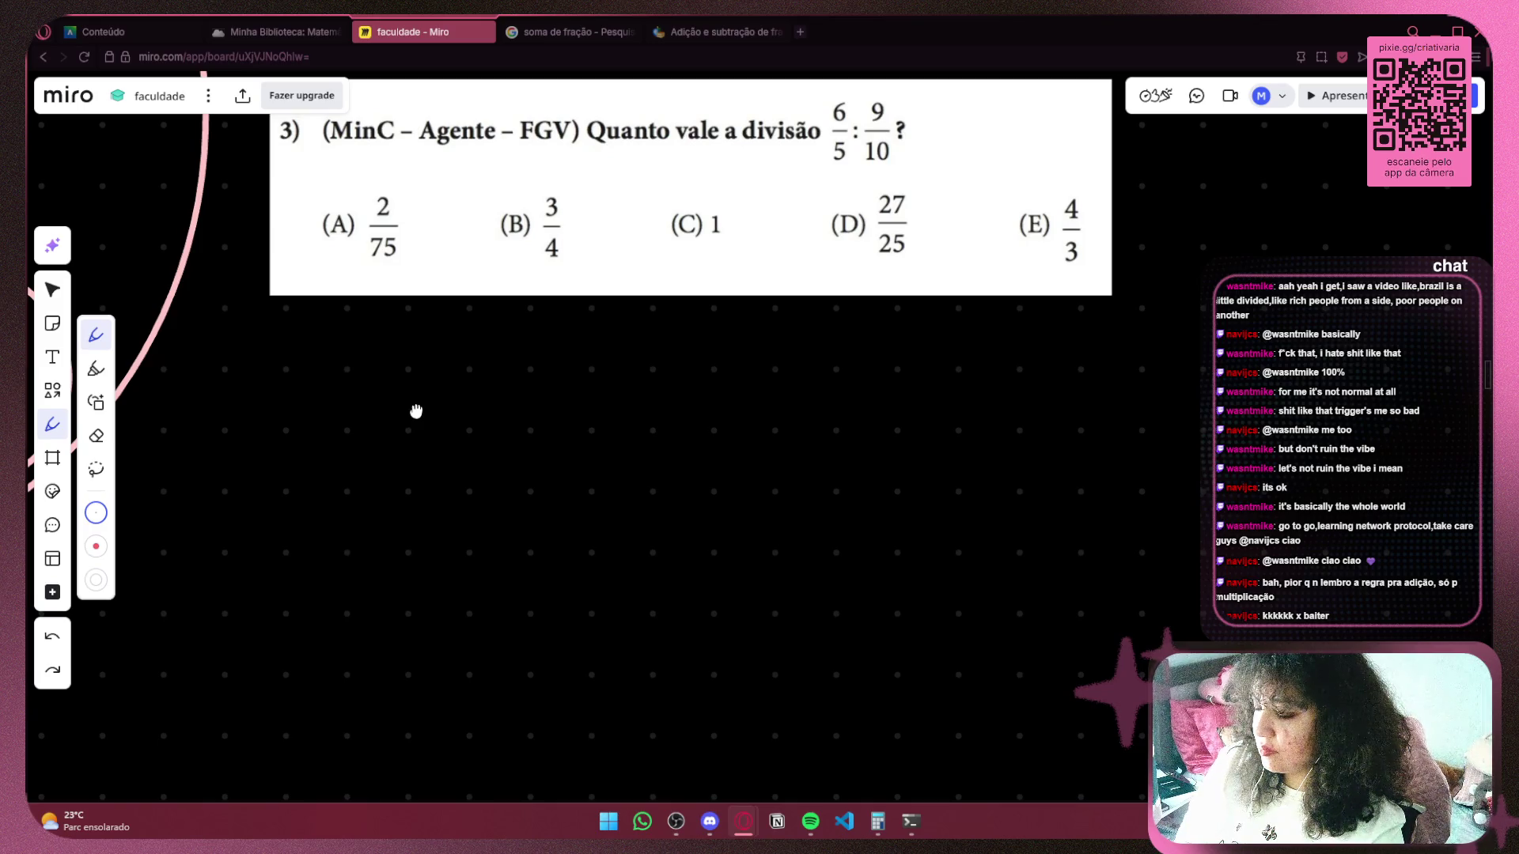
{"action": "left_click_drag", "start_coordinate": [407, 407], "coordinate": [288, 430]}
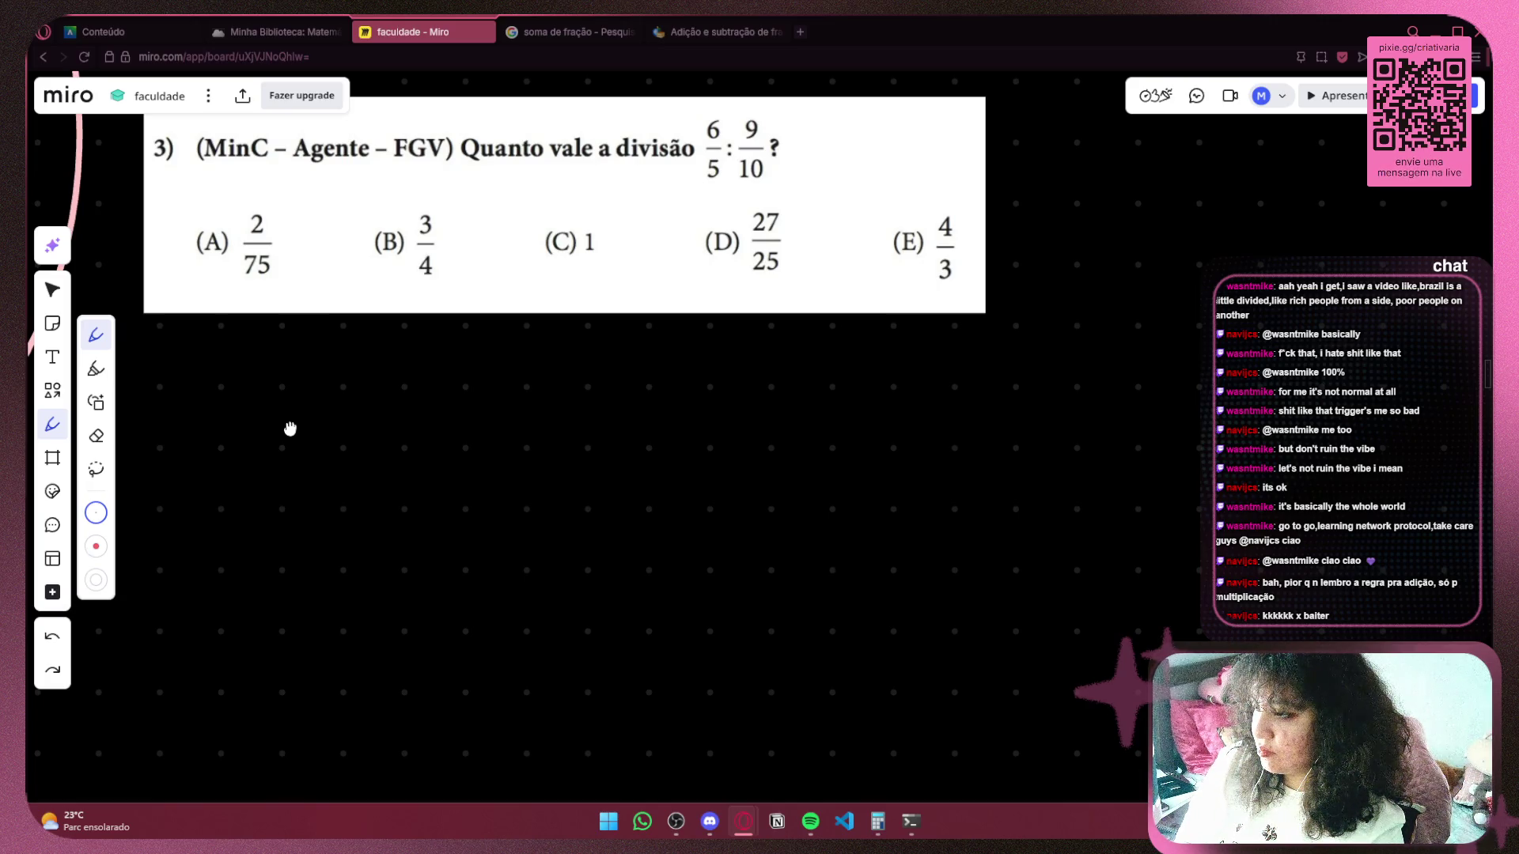
{"action": "left_click_drag", "start_coordinate": [289, 429], "coordinate": [474, 380]}
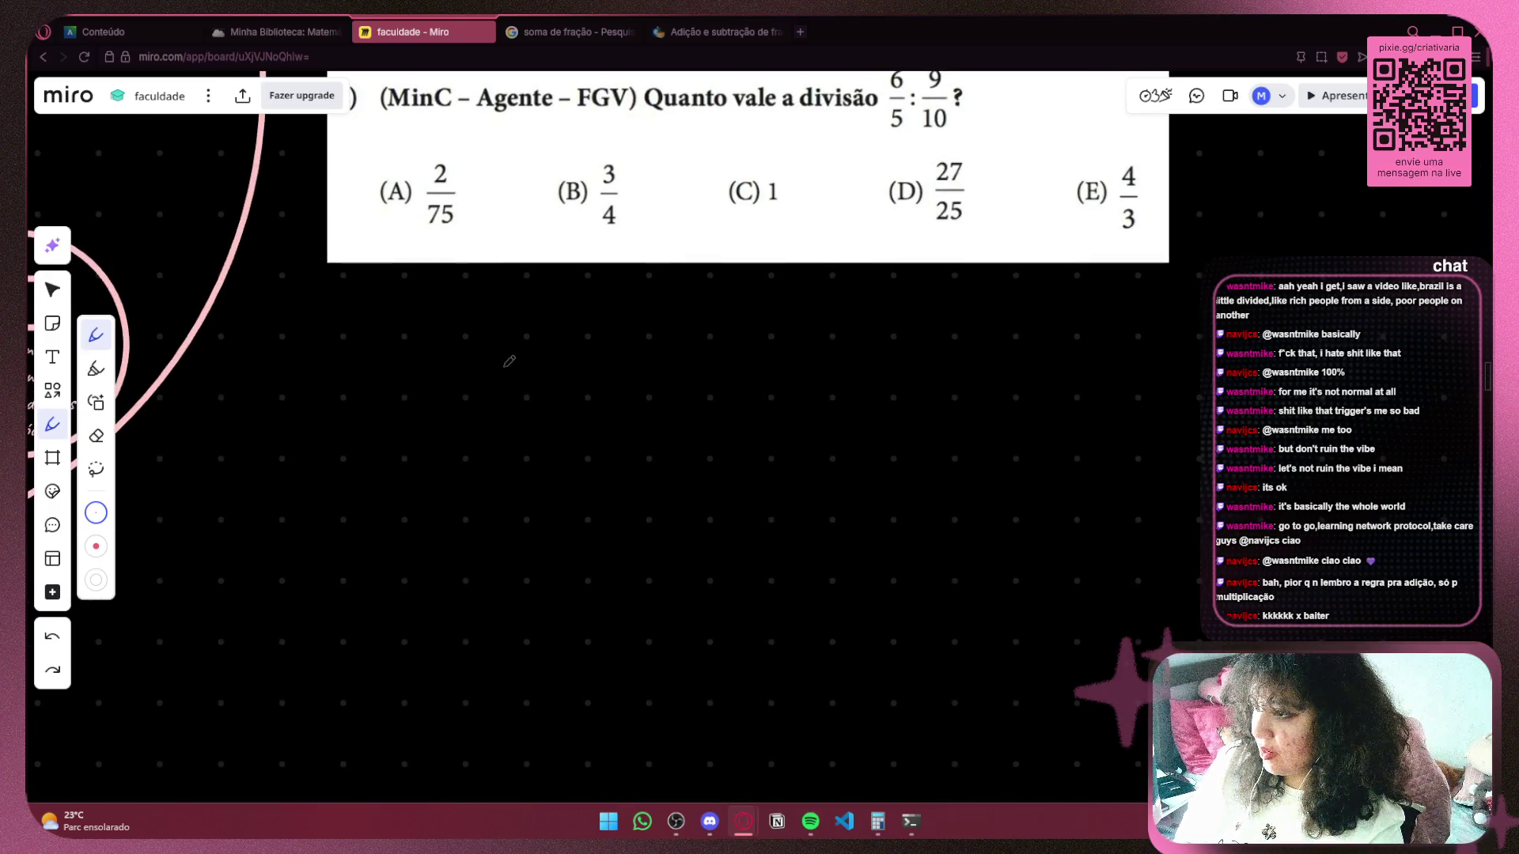
Write 9/10 over a long bar with 6/5 below it in pink.
{"action": "mouse_move", "coordinate": [515, 344]}
{"action": "left_mouse_down"}
{"action": "mouse_move", "coordinate": [503, 342]}
{"action": "mouse_move", "coordinate": [536, 384]}
{"action": "mouse_move", "coordinate": [479, 452]}
{"action": "left_mouse_up"}
{"action": "mouse_move", "coordinate": [525, 430]}
{"action": "left_mouse_down"}
{"action": "mouse_move", "coordinate": [506, 447]}
{"action": "mouse_move", "coordinate": [525, 431]}
{"action": "left_mouse_up"}
{"action": "left_click_drag", "start_coordinate": [338, 489], "coordinate": [623, 496]}
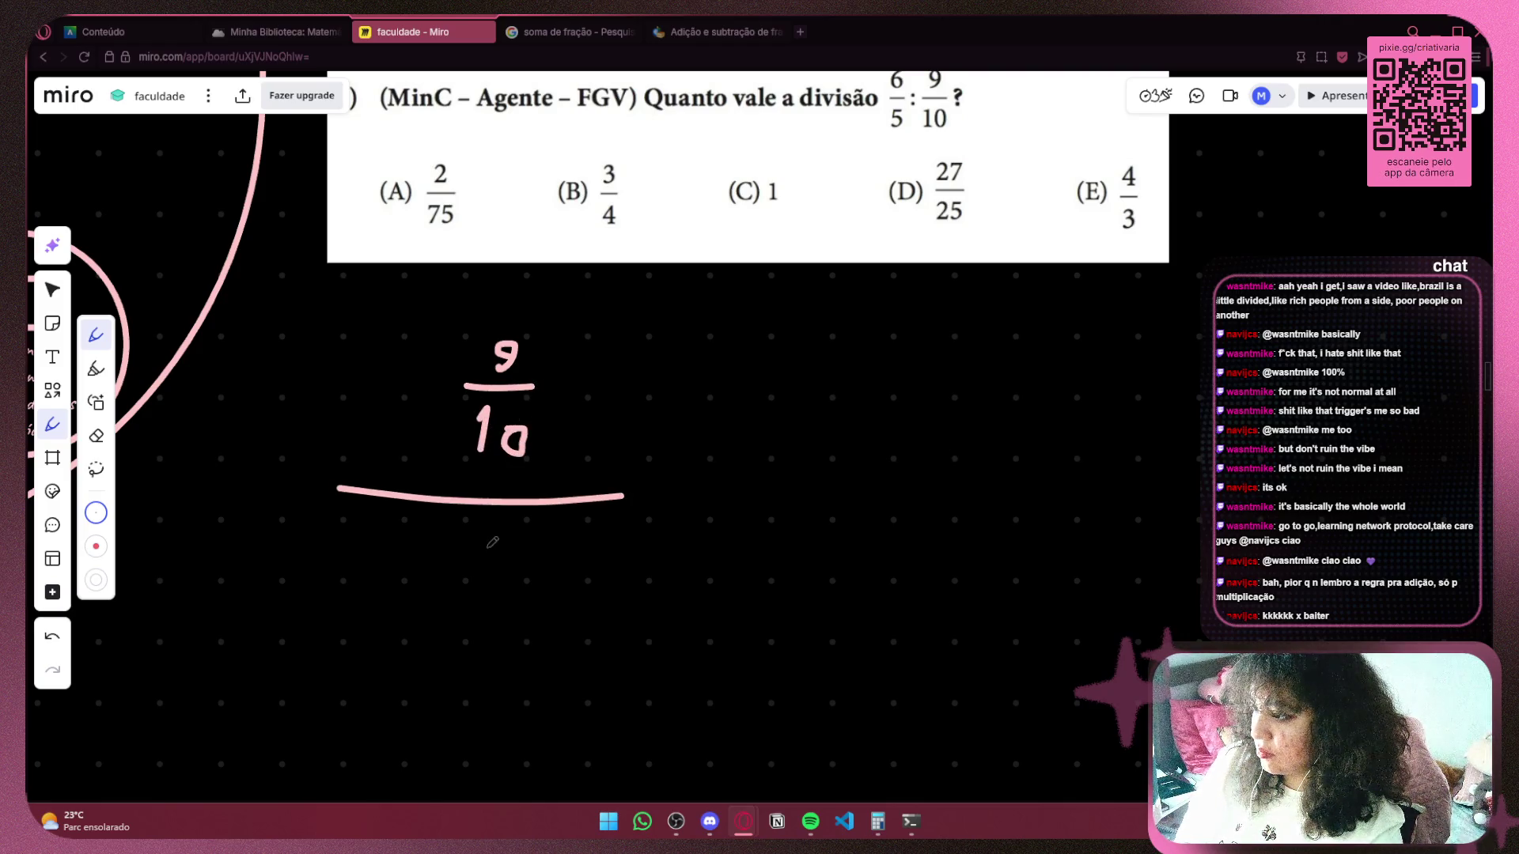
{"action": "mouse_move", "coordinate": [496, 527]}
{"action": "left_mouse_down"}
{"action": "mouse_move", "coordinate": [473, 563]}
{"action": "mouse_move", "coordinate": [460, 547]}
{"action": "mouse_move", "coordinate": [537, 573]}
{"action": "mouse_move", "coordinate": [448, 616]}
{"action": "left_mouse_up"}
{"action": "scroll", "coordinate": [613, 486], "scroll_direction": "right", "scroll_amount": 3}
Draw curved arrows linking 10 to 6 and 9 to 5.
{"action": "mouse_move", "coordinate": [426, 418]}
{"action": "left_mouse_down"}
{"action": "mouse_move", "coordinate": [518, 462]}
{"action": "mouse_move", "coordinate": [427, 516]}
{"action": "left_mouse_up"}
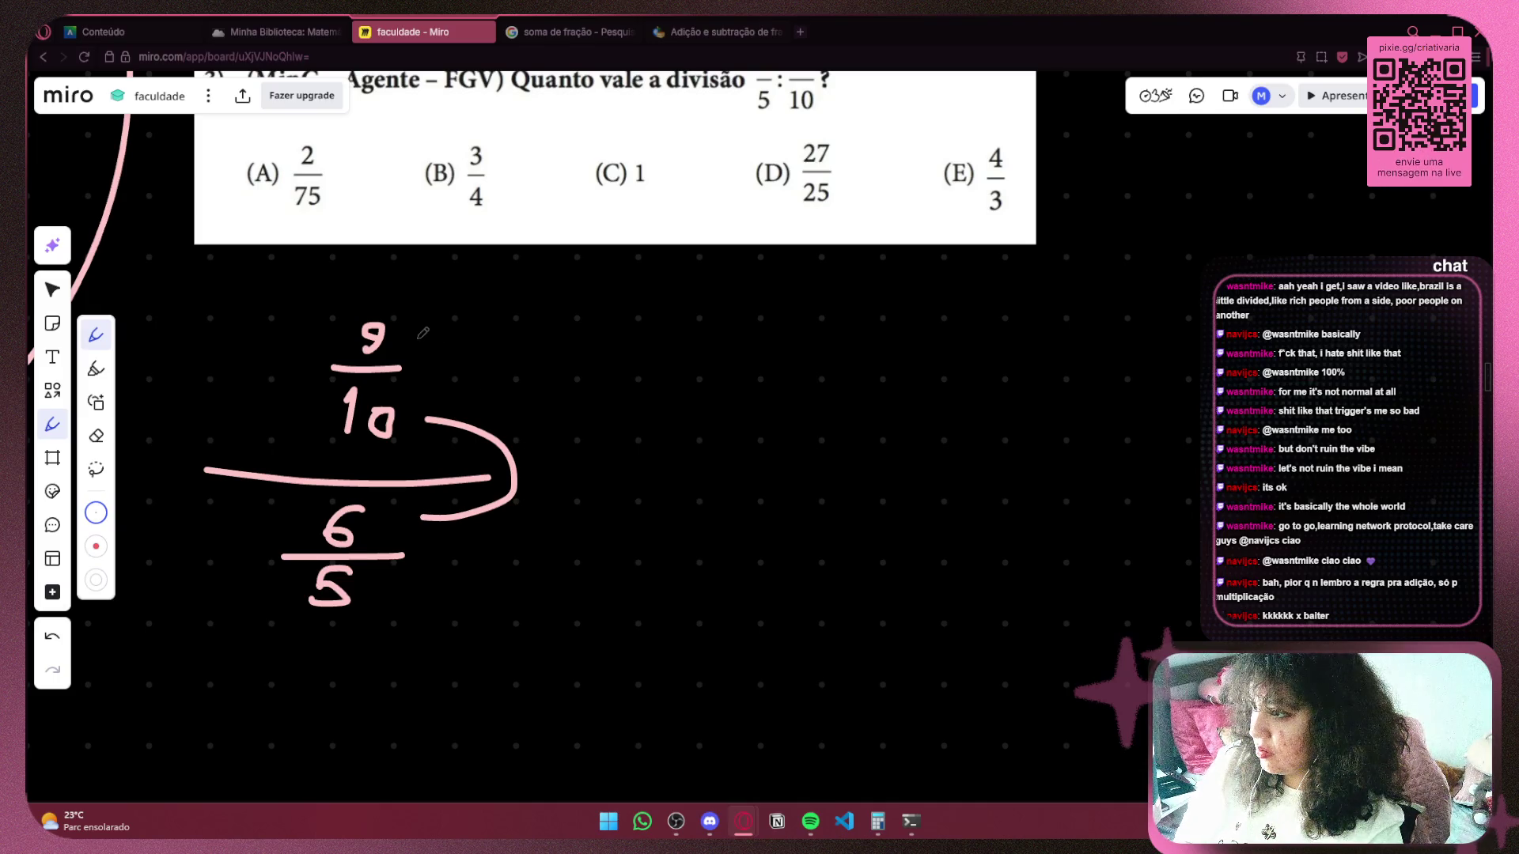
{"action": "mouse_move", "coordinate": [417, 338]}
{"action": "left_mouse_down"}
{"action": "mouse_move", "coordinate": [510, 363]}
{"action": "mouse_move", "coordinate": [427, 570]}
{"action": "left_mouse_up"}
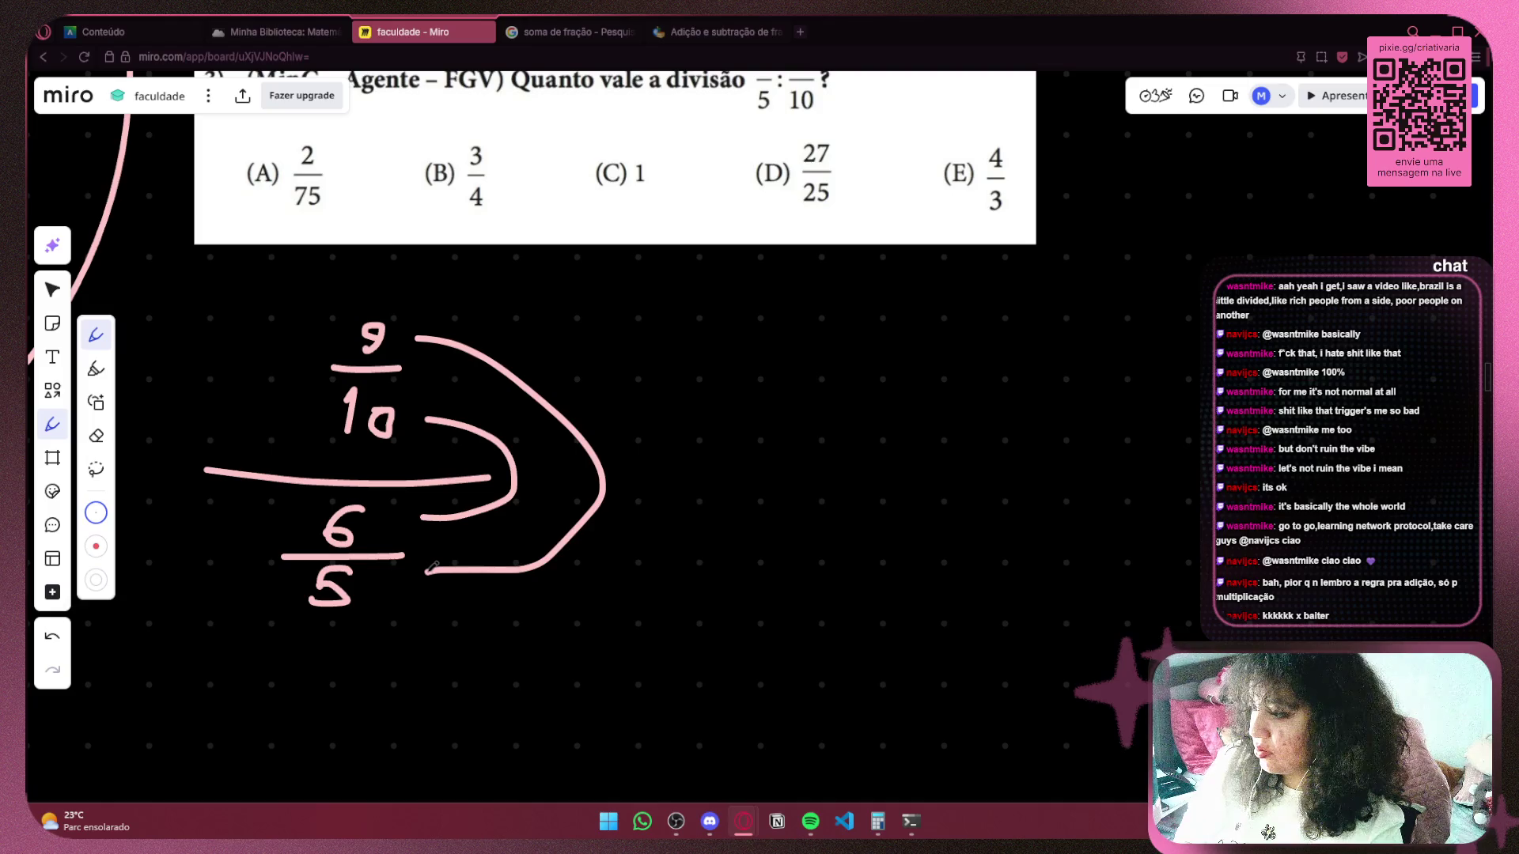
{"action": "key", "text": "ctrl+z"}
{"action": "mouse_move", "coordinate": [410, 340]}
{"action": "left_mouse_down"}
{"action": "mouse_move", "coordinate": [598, 417]}
{"action": "mouse_move", "coordinate": [385, 596]}
{"action": "left_mouse_up"}
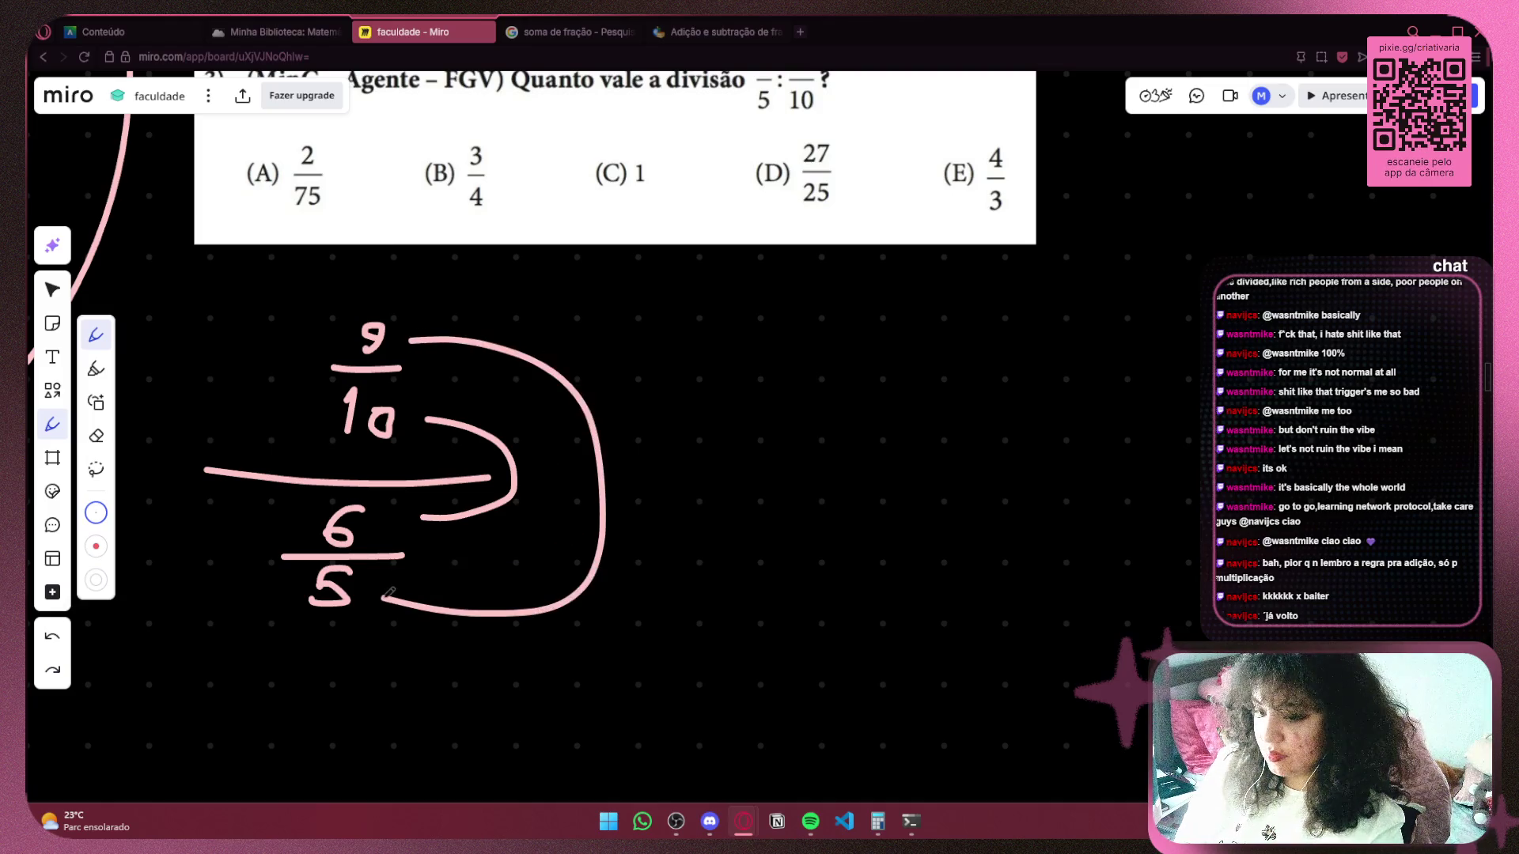
{"action": "scroll", "coordinate": [656, 483], "scroll_direction": "right", "scroll_amount": 4}
{"action": "left_click_drag", "start_coordinate": [506, 486], "coordinate": [554, 487]}
{"action": "scroll", "coordinate": [654, 429], "scroll_direction": "up", "scroll_amount": 2}
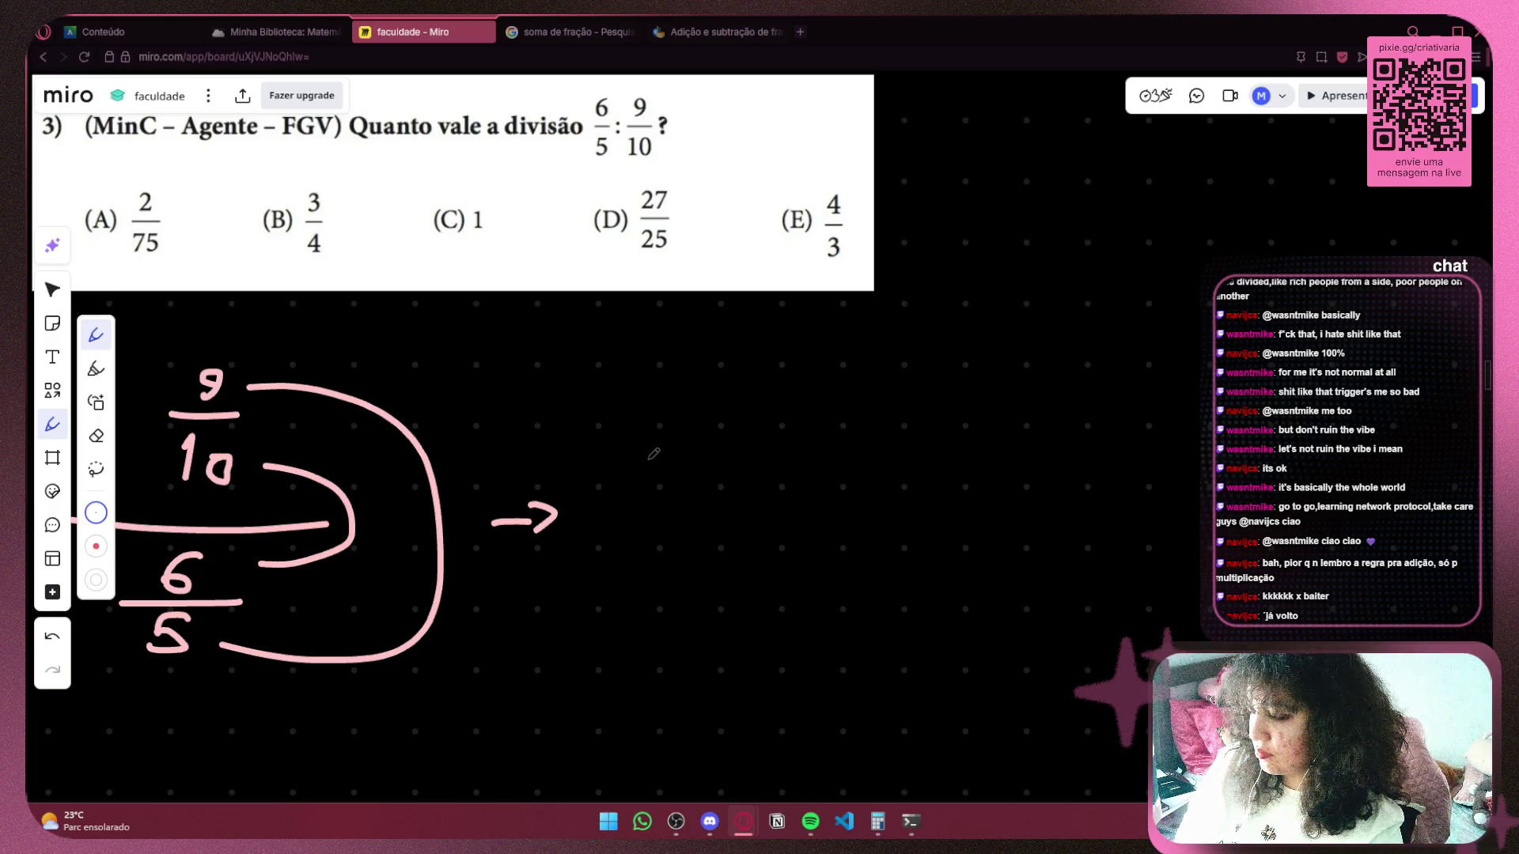
{"action": "scroll", "coordinate": [435, 452], "scroll_direction": "left", "scroll_amount": 5}
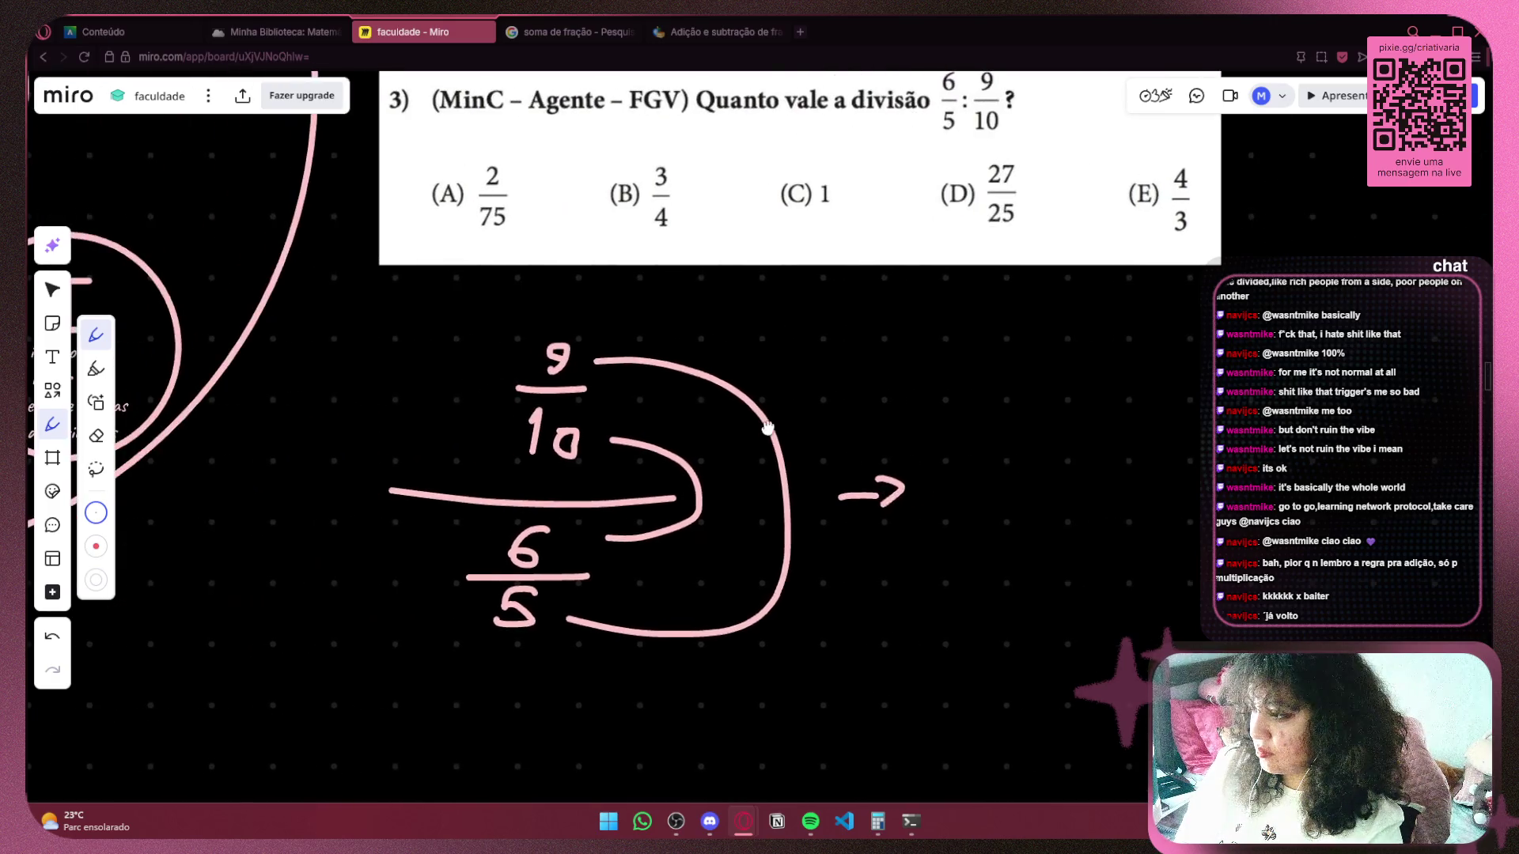
Change the image search to 'divisão de fração', view the Brasil Escola article, and return to Miro.
{"action": "left_click", "coordinate": [570, 31]}
{"action": "left_click", "coordinate": [240, 112]}
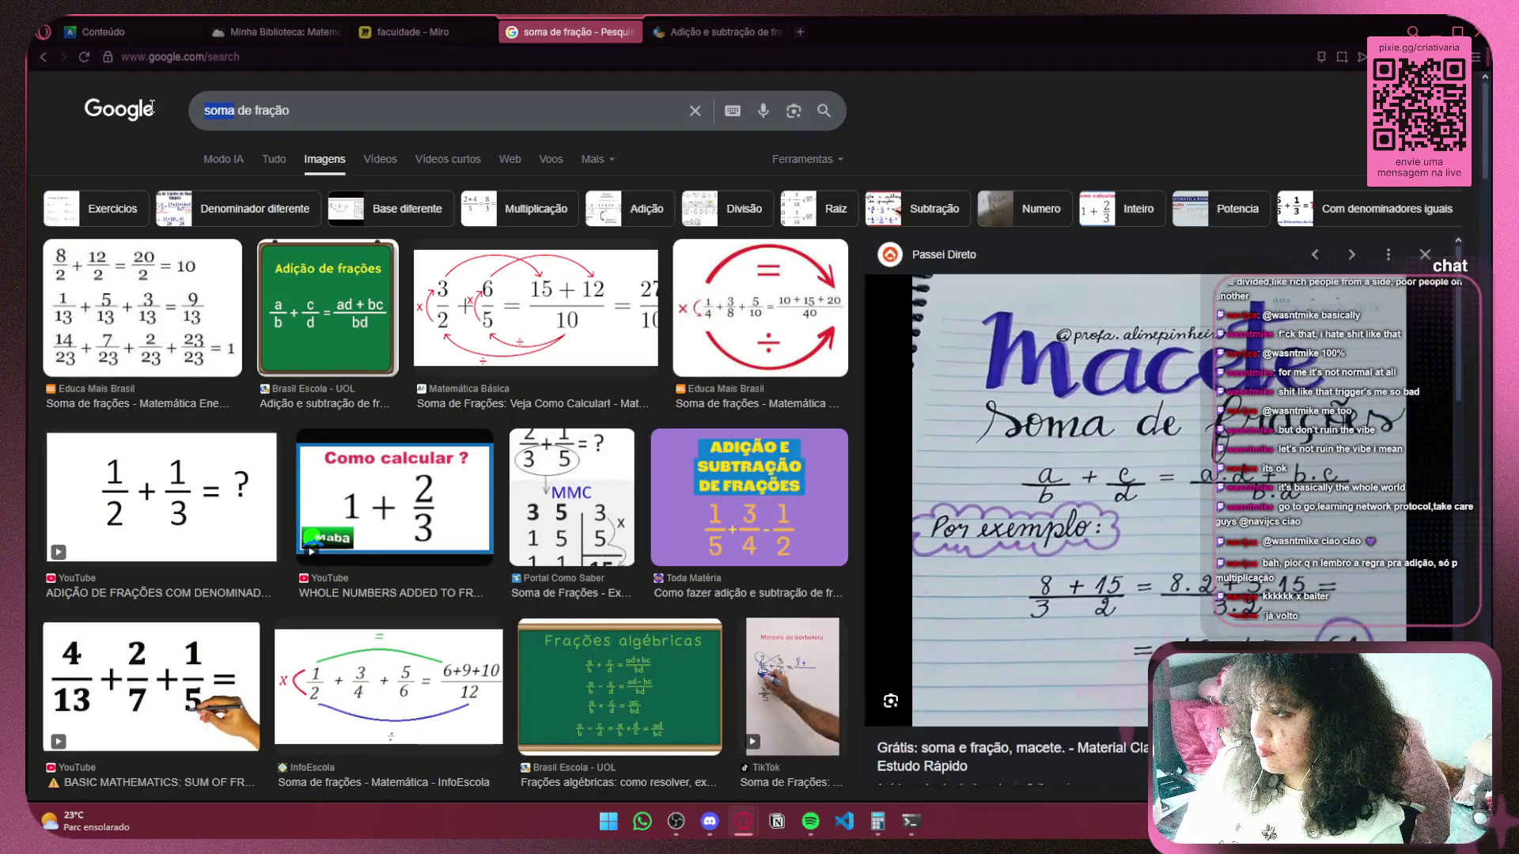
{"action": "key", "text": "BackSpace"}
{"action": "key", "text": "BackSpace"}
{"action": "key", "text": "BackSpace"}
{"action": "type", "text": "divisão"}
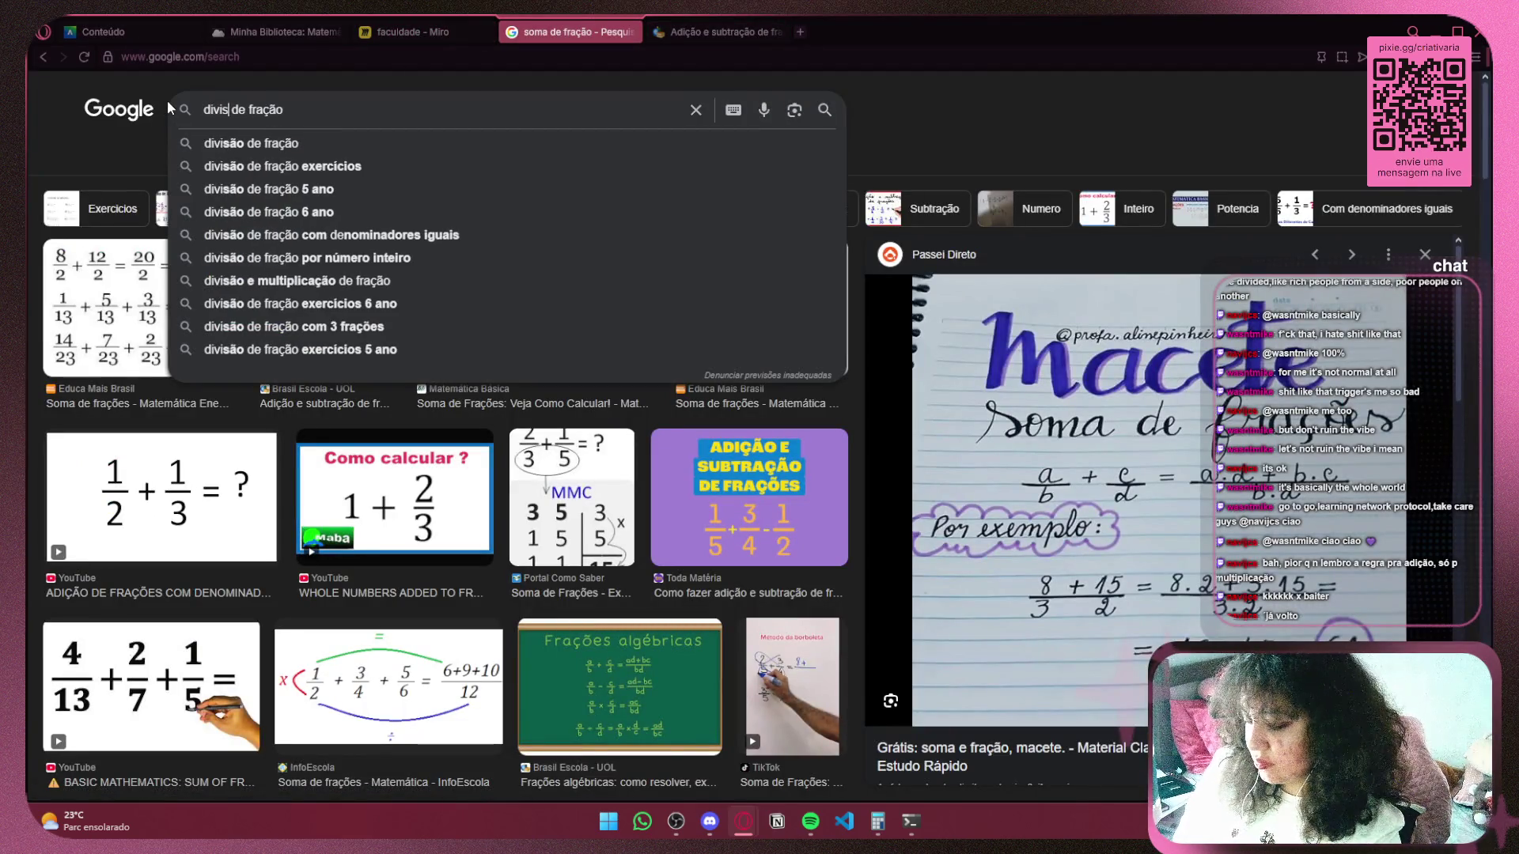
{"action": "key", "text": "Return"}
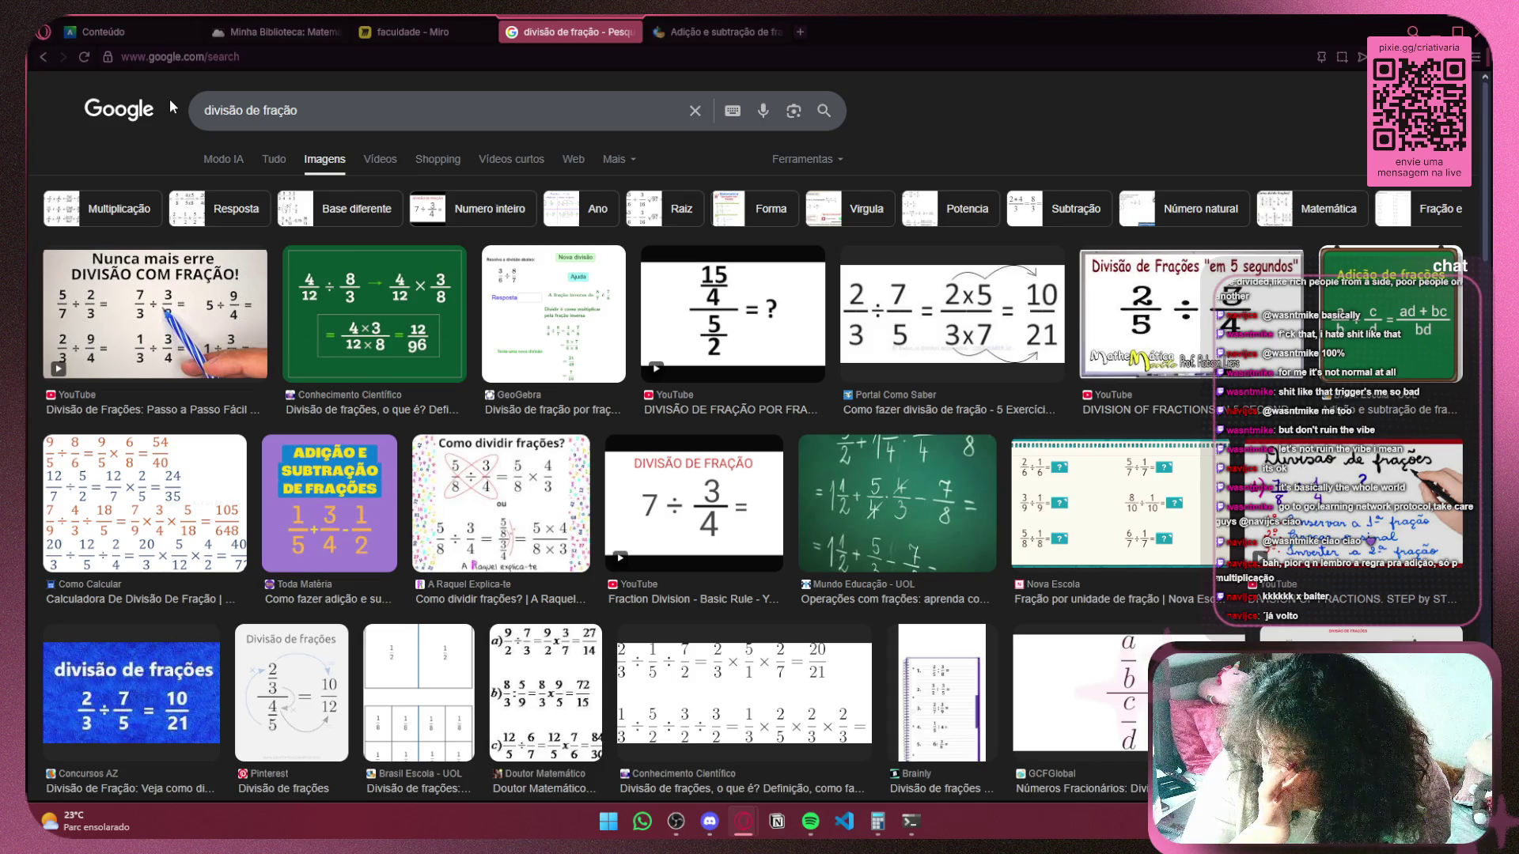
{"action": "left_click", "coordinate": [669, 32]}
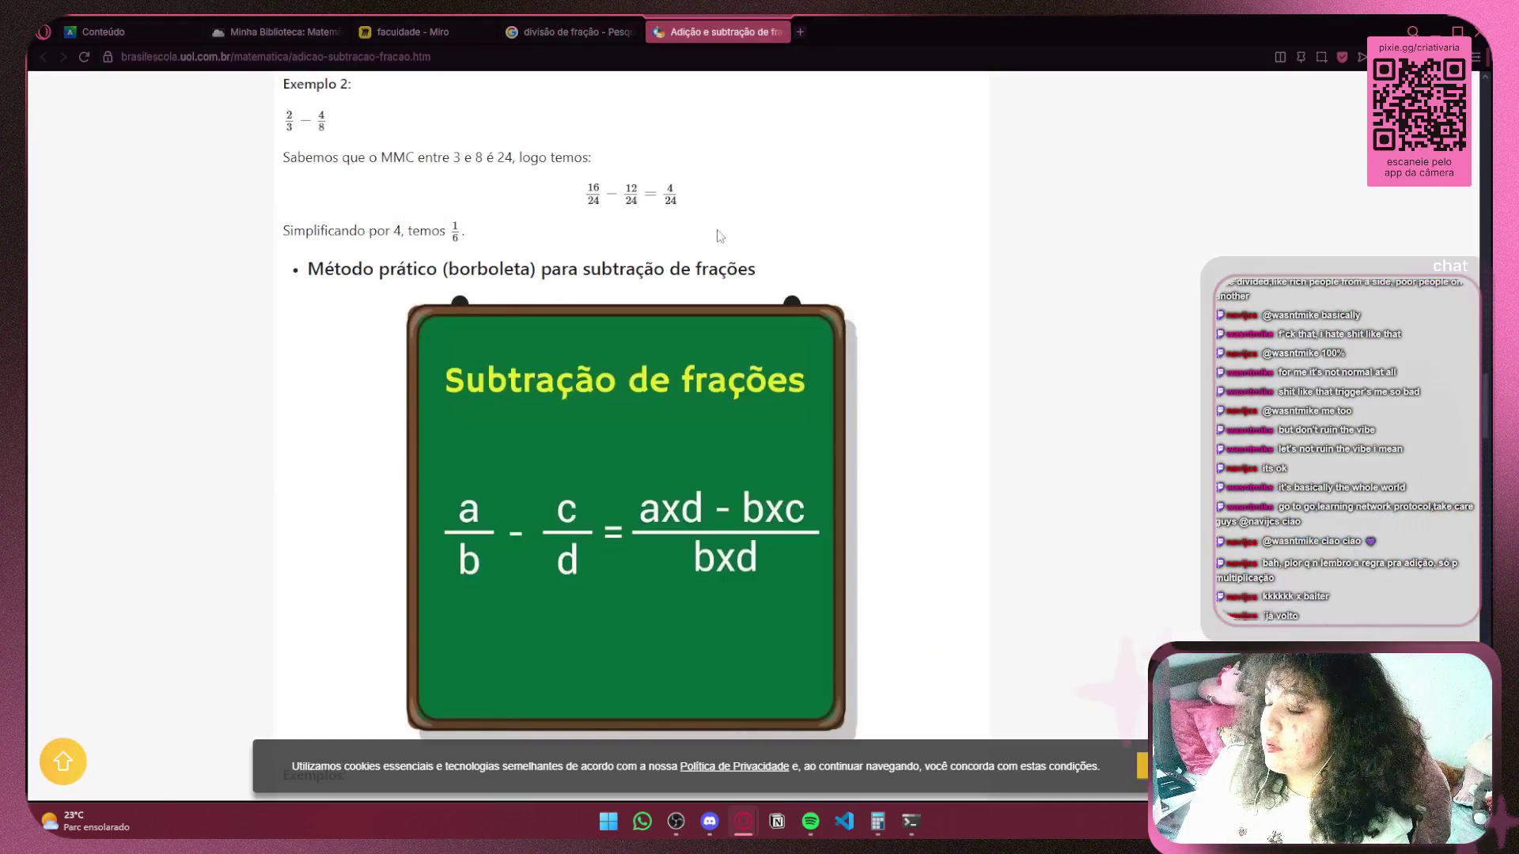
{"action": "left_click", "coordinate": [411, 32]}
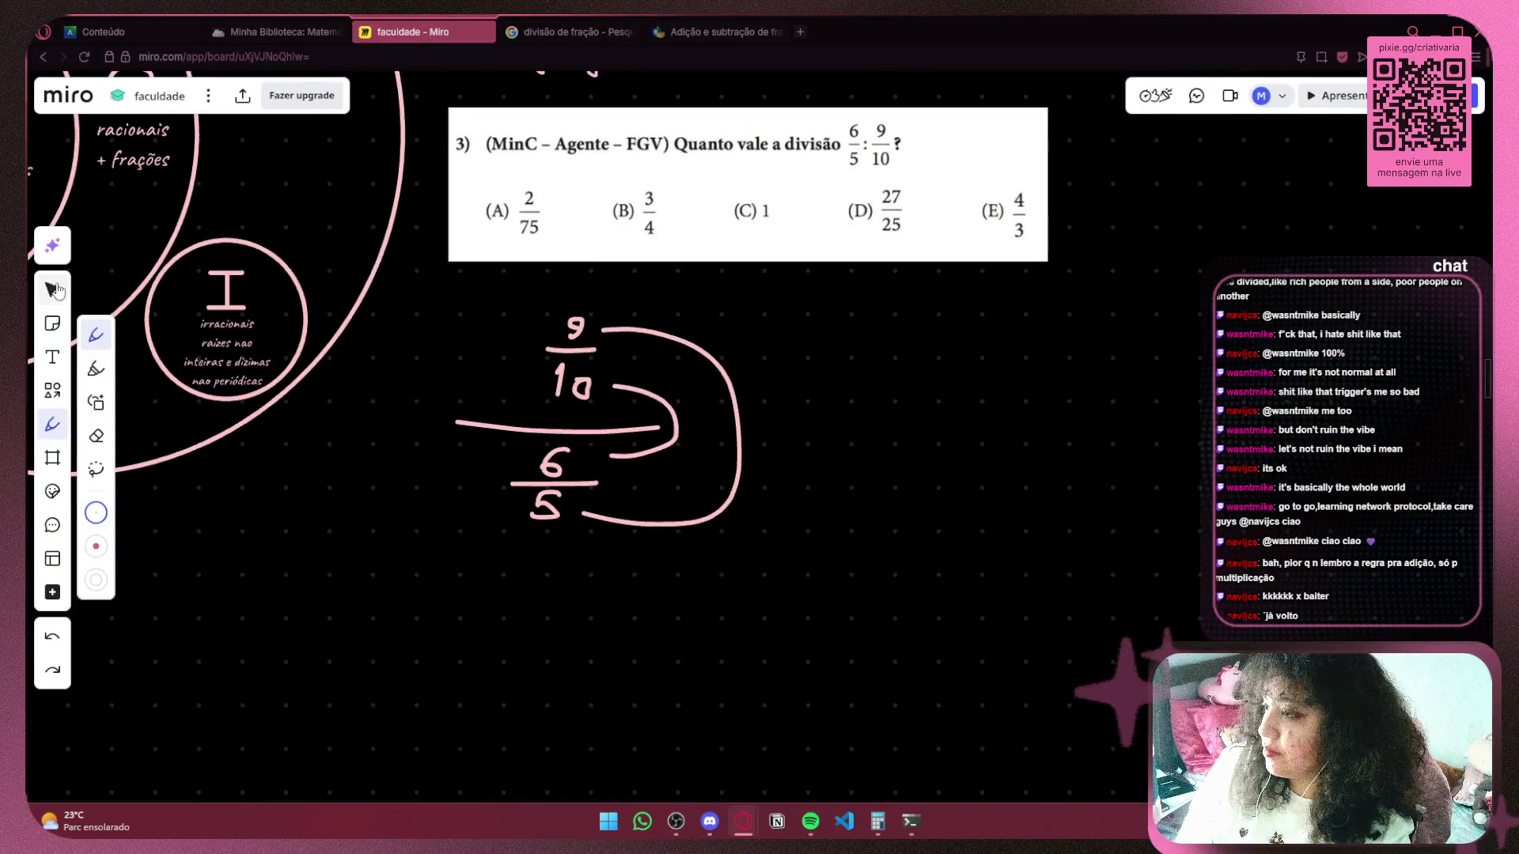
Select and delete the stacked 9/10 over 6/5 sketch.
{"action": "left_click", "coordinate": [52, 289]}
{"action": "mouse_move", "coordinate": [445, 306]}
{"action": "left_mouse_down"}
{"action": "mouse_move", "coordinate": [773, 522]}
{"action": "mouse_move", "coordinate": [790, 578]}
{"action": "left_mouse_up"}
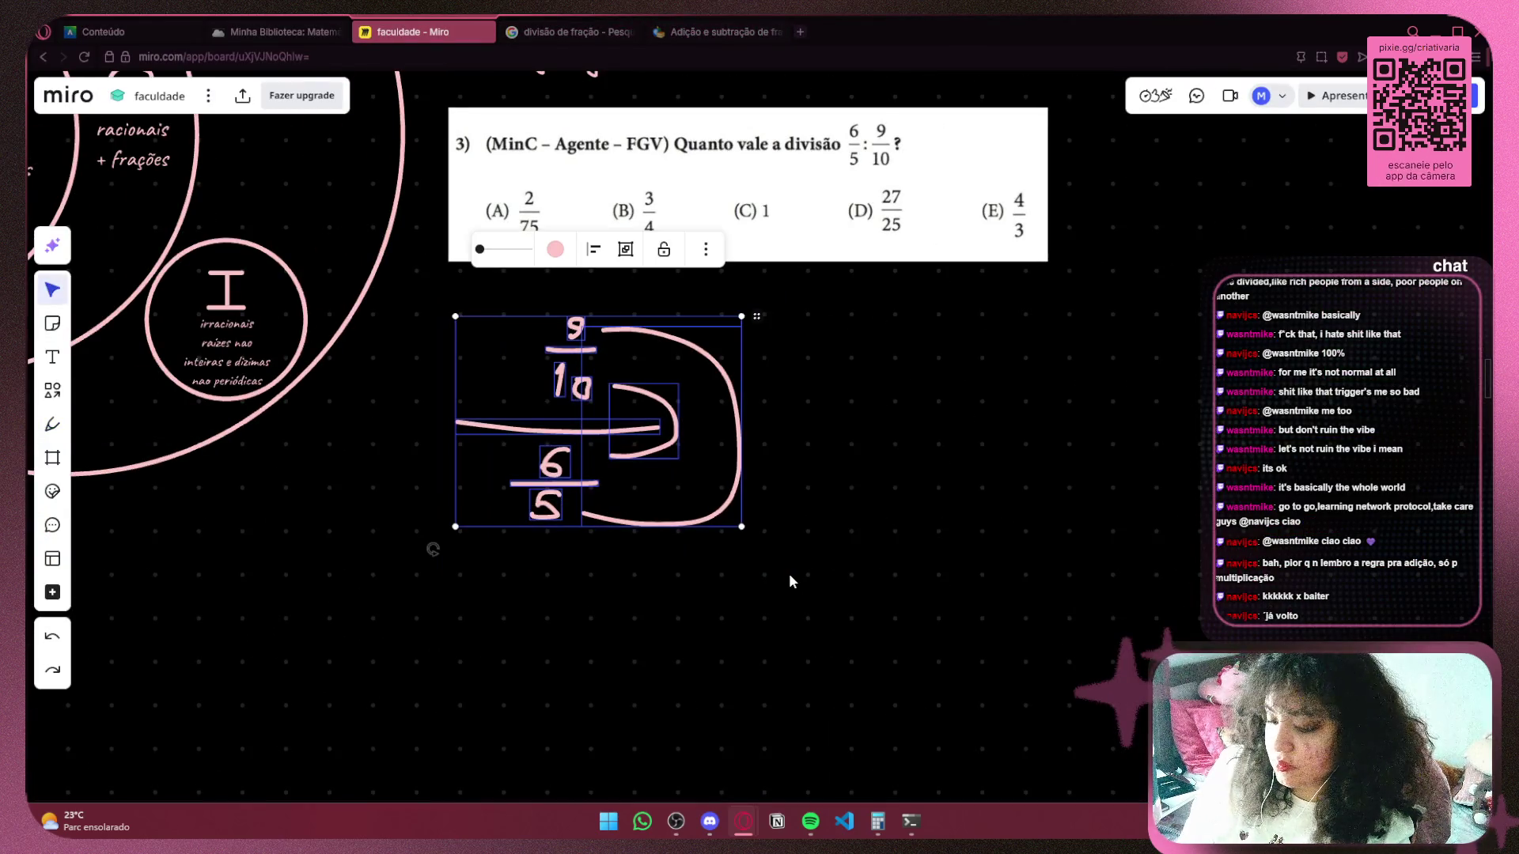
{"action": "left_click", "coordinate": [52, 424]}
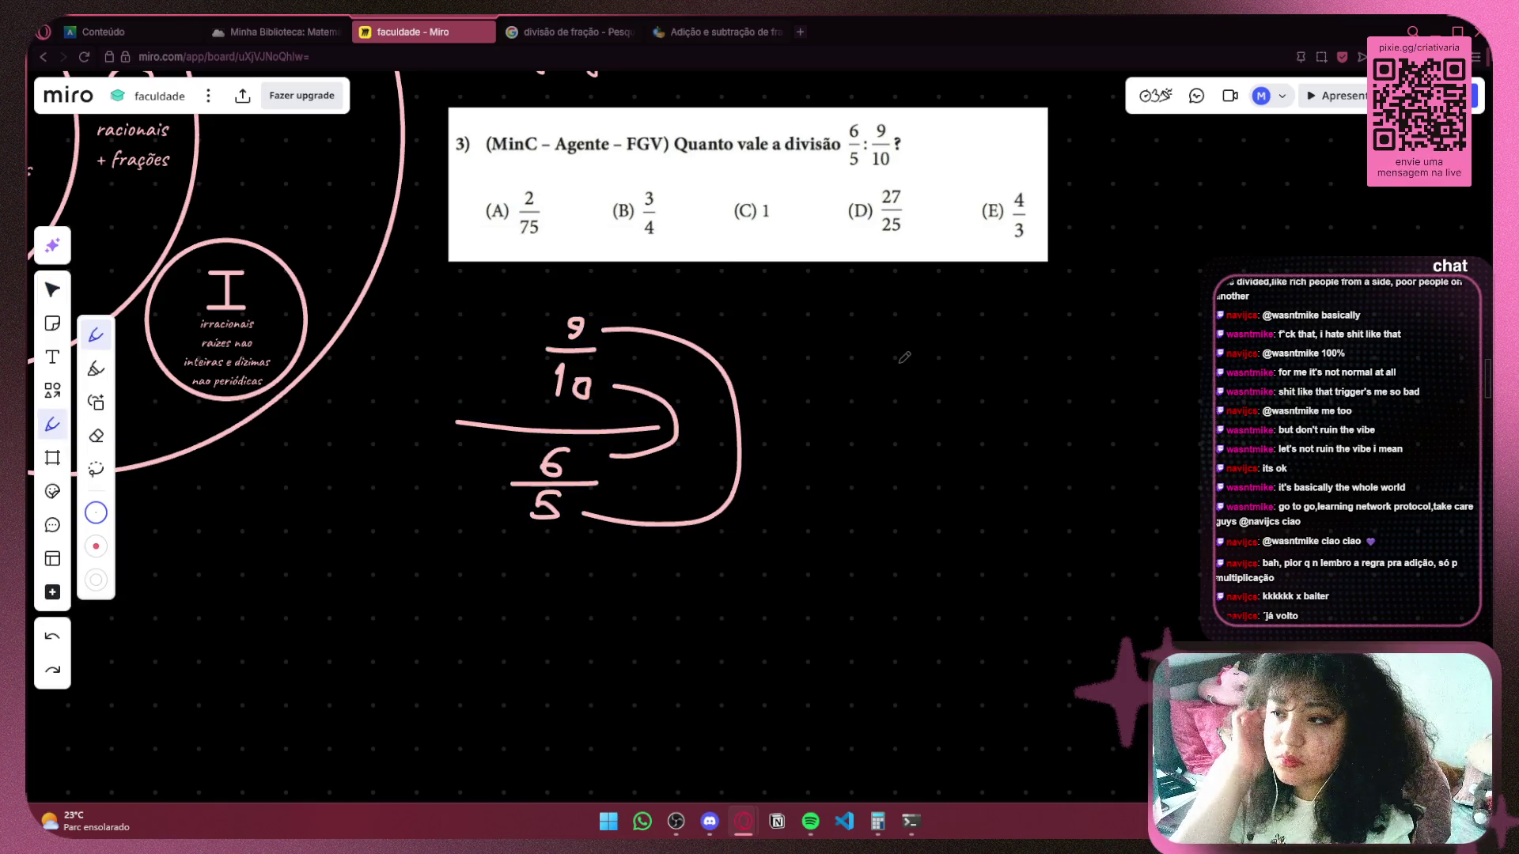
{"action": "left_click", "coordinate": [52, 289]}
{"action": "left_click_drag", "start_coordinate": [444, 277], "coordinate": [861, 569]}
{"action": "key", "text": "Delete"}
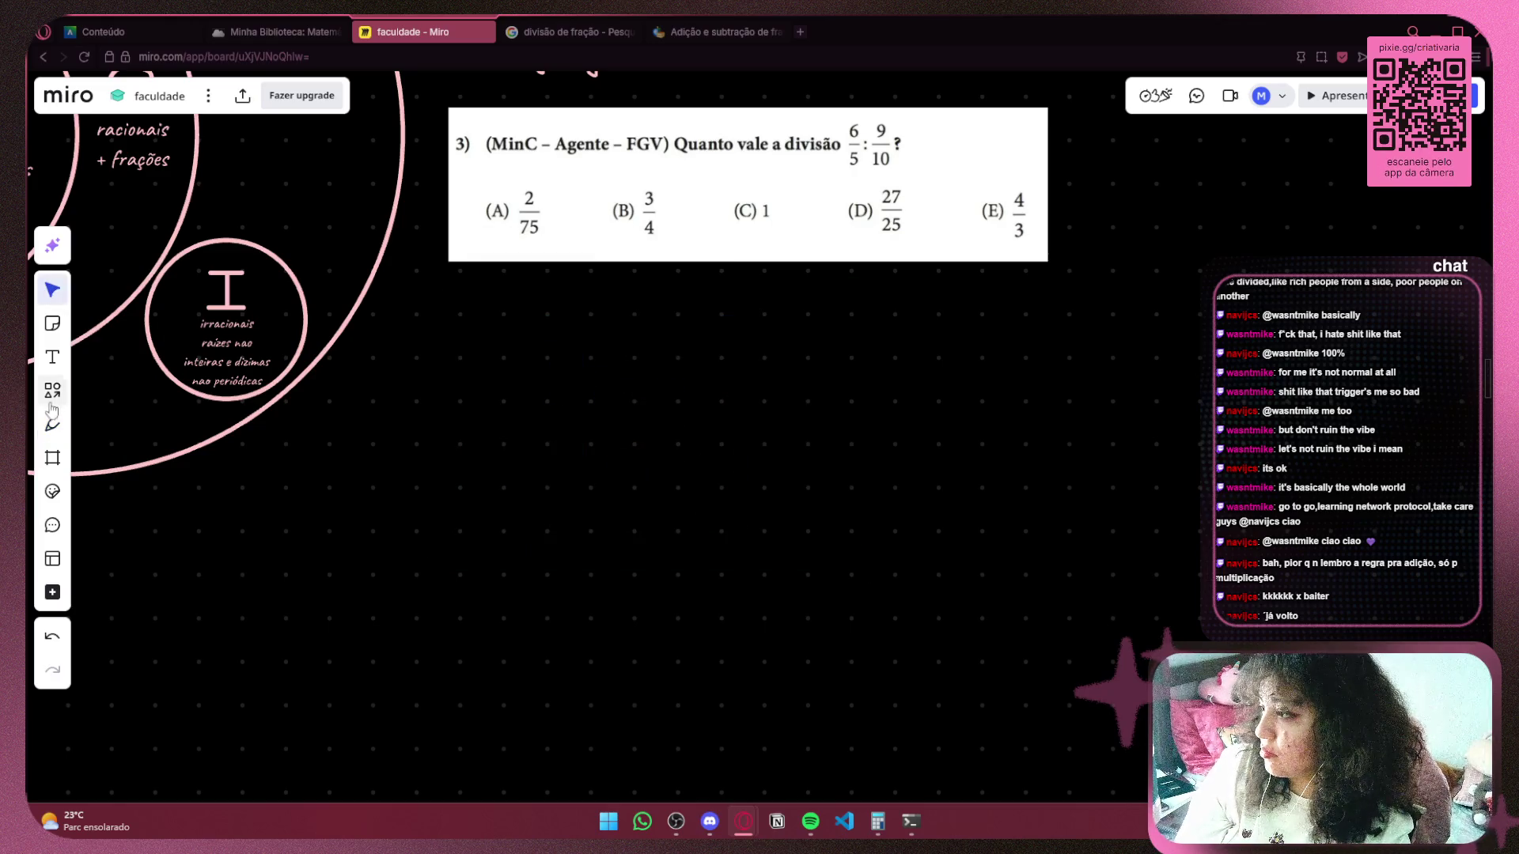
{"action": "left_click", "coordinate": [53, 424]}
{"action": "scroll", "coordinate": [496, 471], "scroll_direction": "up", "scroll_amount": 3}
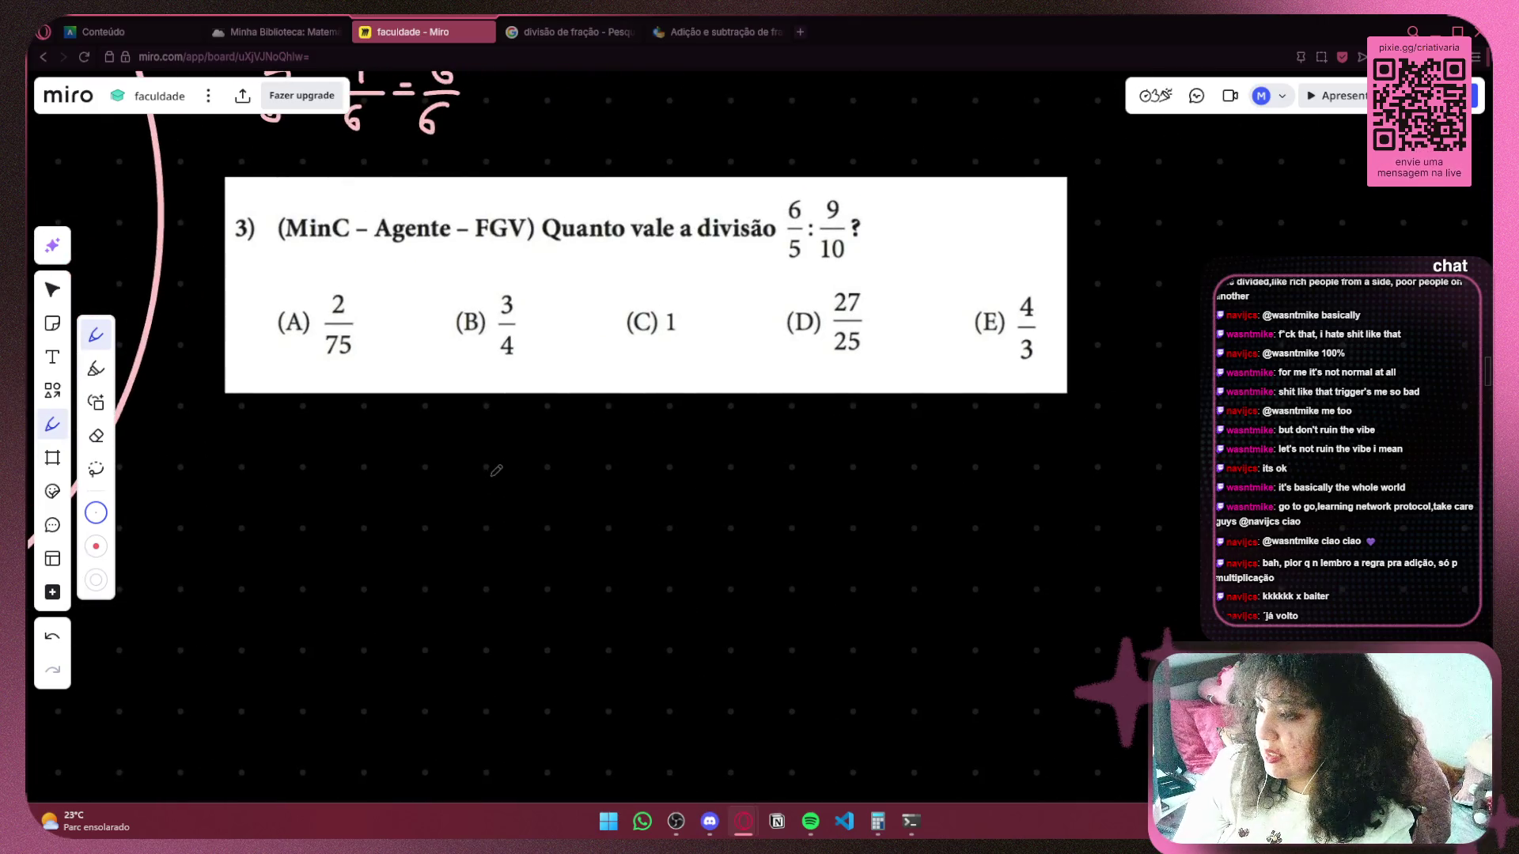
Write 6/5 ÷ 9/10 = below question 3 with the pen.
{"action": "mouse_move", "coordinate": [492, 474]}
{"action": "left_mouse_down"}
{"action": "mouse_move", "coordinate": [478, 500]}
{"action": "mouse_move", "coordinate": [506, 532]}
{"action": "mouse_move", "coordinate": [563, 542]}
{"action": "mouse_move", "coordinate": [487, 573]}
{"action": "mouse_move", "coordinate": [555, 535]}
{"action": "mouse_move", "coordinate": [484, 554]}
{"action": "mouse_move", "coordinate": [479, 572]}
{"action": "left_mouse_up"}
{"action": "key", "text": "ctrl+z"}
{"action": "key", "text": "ctrl+z"}
{"action": "left_click", "coordinate": [595, 509]}
{"action": "left_click_drag", "start_coordinate": [570, 538], "coordinate": [626, 523]}
{"action": "left_click", "coordinate": [594, 541]}
{"action": "key", "text": "ctrl+z"}
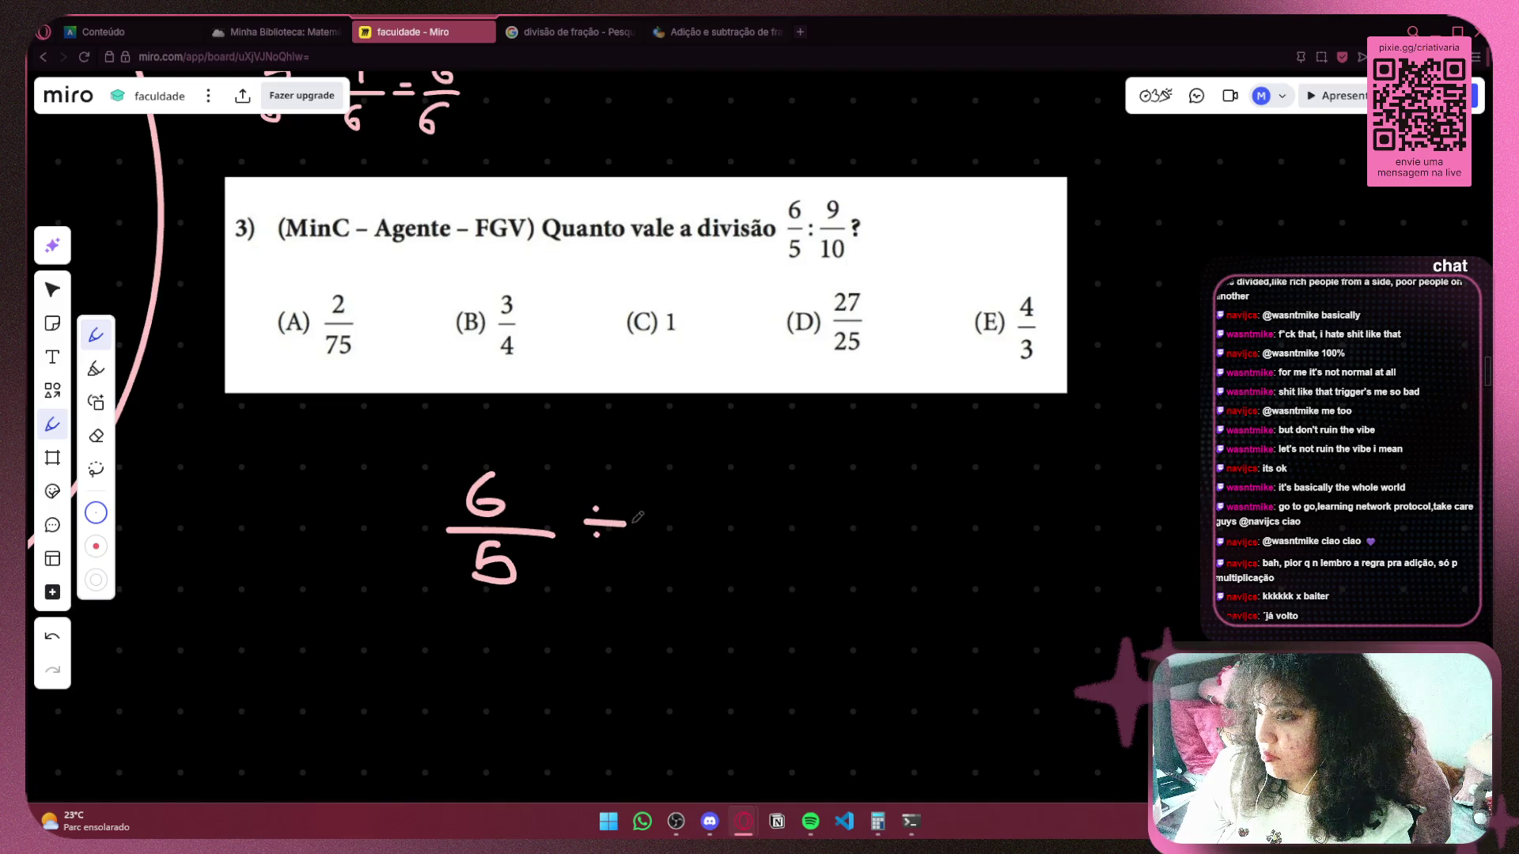
{"action": "mouse_move", "coordinate": [708, 476]}
{"action": "left_mouse_down"}
{"action": "mouse_move", "coordinate": [696, 506]}
{"action": "mouse_move", "coordinate": [725, 520]}
{"action": "left_mouse_up"}
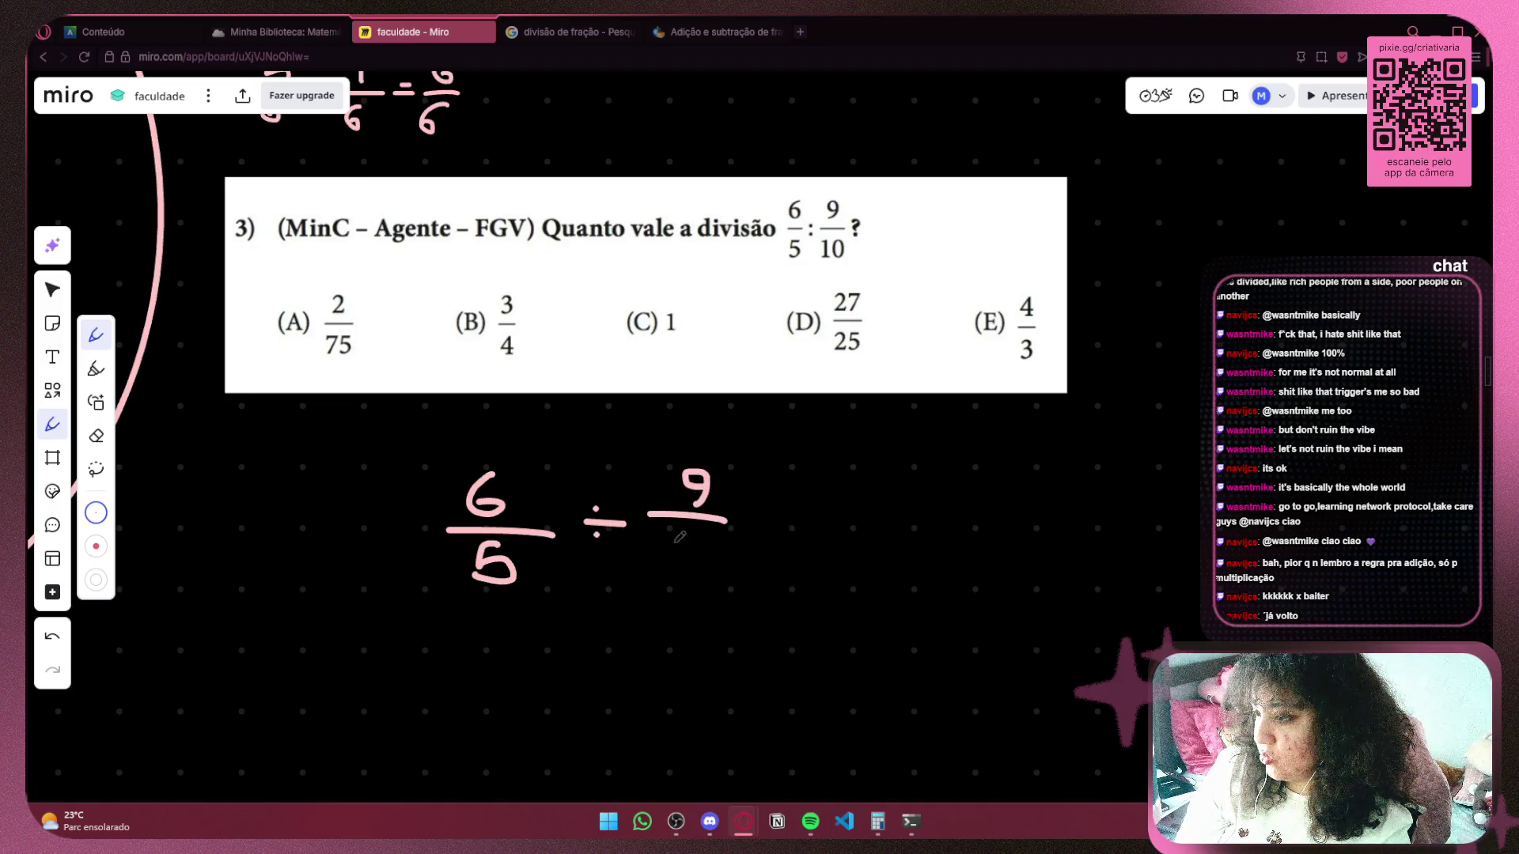
{"action": "mouse_move", "coordinate": [661, 563]}
{"action": "left_mouse_down"}
{"action": "mouse_move", "coordinate": [669, 582]}
{"action": "mouse_move", "coordinate": [694, 583]}
{"action": "mouse_move", "coordinate": [706, 554]}
{"action": "left_mouse_up"}
{"action": "left_click", "coordinate": [761, 518]}
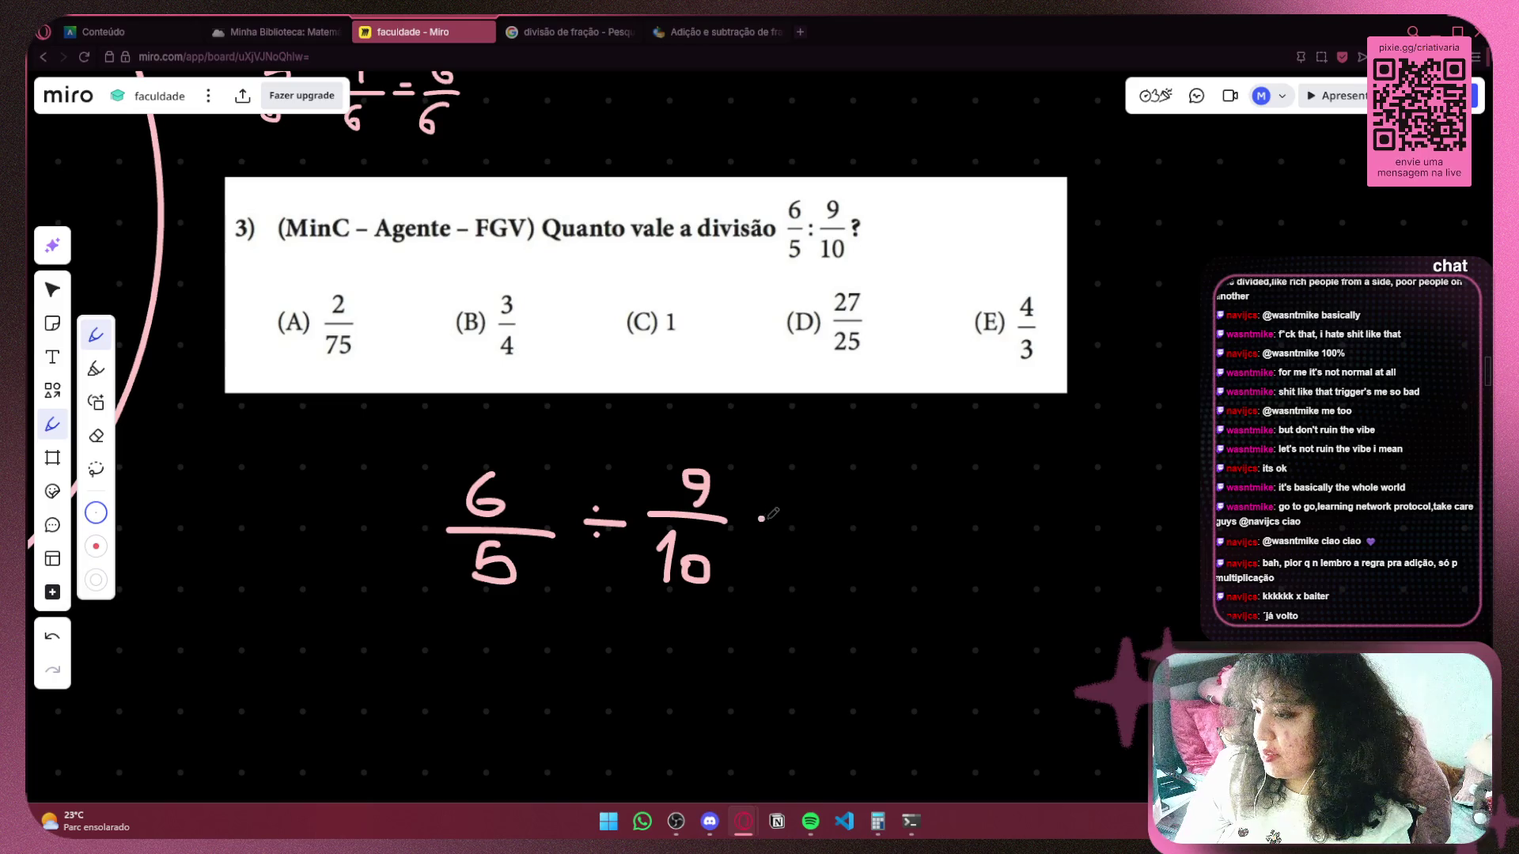
Continue the equation with the reciprocal form 6/5 × 10/9 =.
{"action": "mouse_move", "coordinate": [807, 493]}
{"action": "left_mouse_down"}
{"action": "mouse_move", "coordinate": [735, 494]}
{"action": "mouse_move", "coordinate": [527, 418]}
{"action": "mouse_move", "coordinate": [594, 443]}
{"action": "mouse_move", "coordinate": [603, 432]}
{"action": "mouse_move", "coordinate": [624, 460]}
{"action": "mouse_move", "coordinate": [602, 503]}
{"action": "left_mouse_up"}
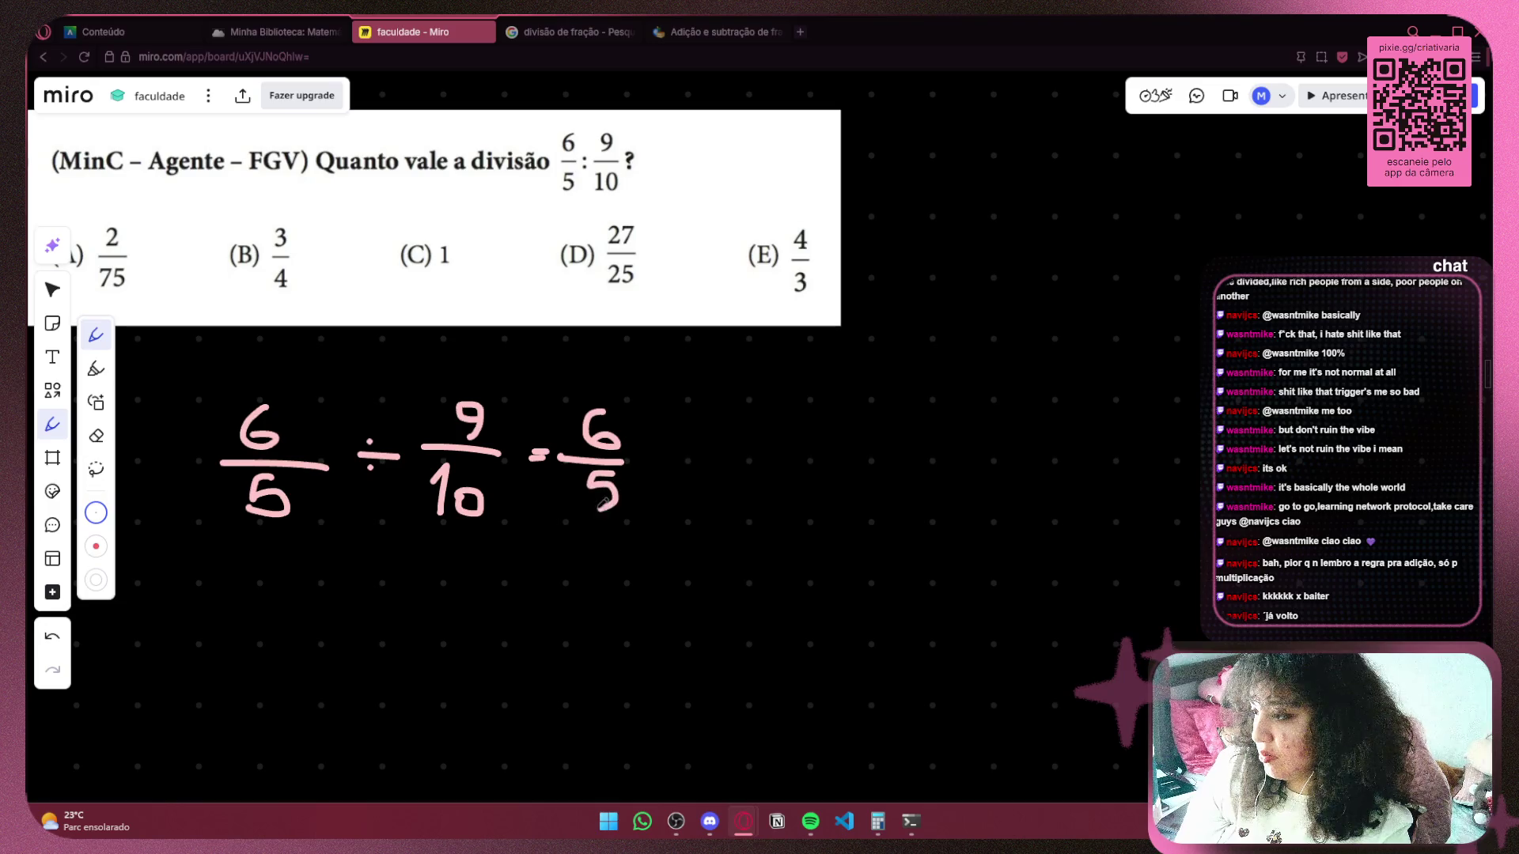
{"action": "mouse_move", "coordinate": [661, 448]}
{"action": "left_mouse_down"}
{"action": "mouse_move", "coordinate": [685, 472]}
{"action": "mouse_move", "coordinate": [655, 473]}
{"action": "left_mouse_up"}
{"action": "mouse_move", "coordinate": [728, 418]}
{"action": "left_mouse_down"}
{"action": "mouse_move", "coordinate": [718, 455]}
{"action": "mouse_move", "coordinate": [746, 423]}
{"action": "left_mouse_up"}
{"action": "left_click_drag", "start_coordinate": [696, 467], "coordinate": [793, 466]}
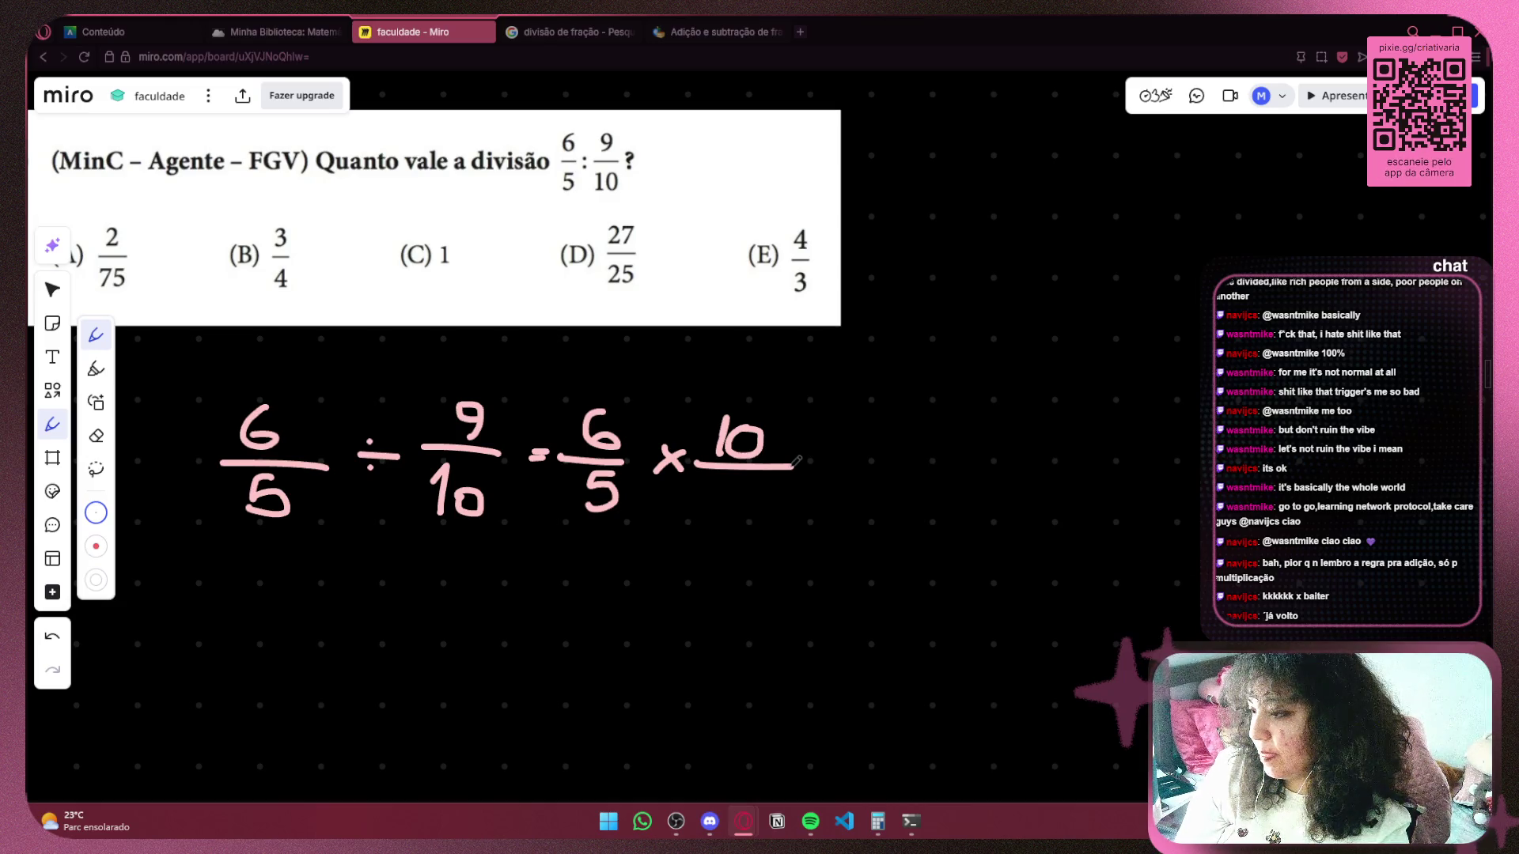
{"action": "left_click_drag", "start_coordinate": [720, 524], "coordinate": [748, 492]}
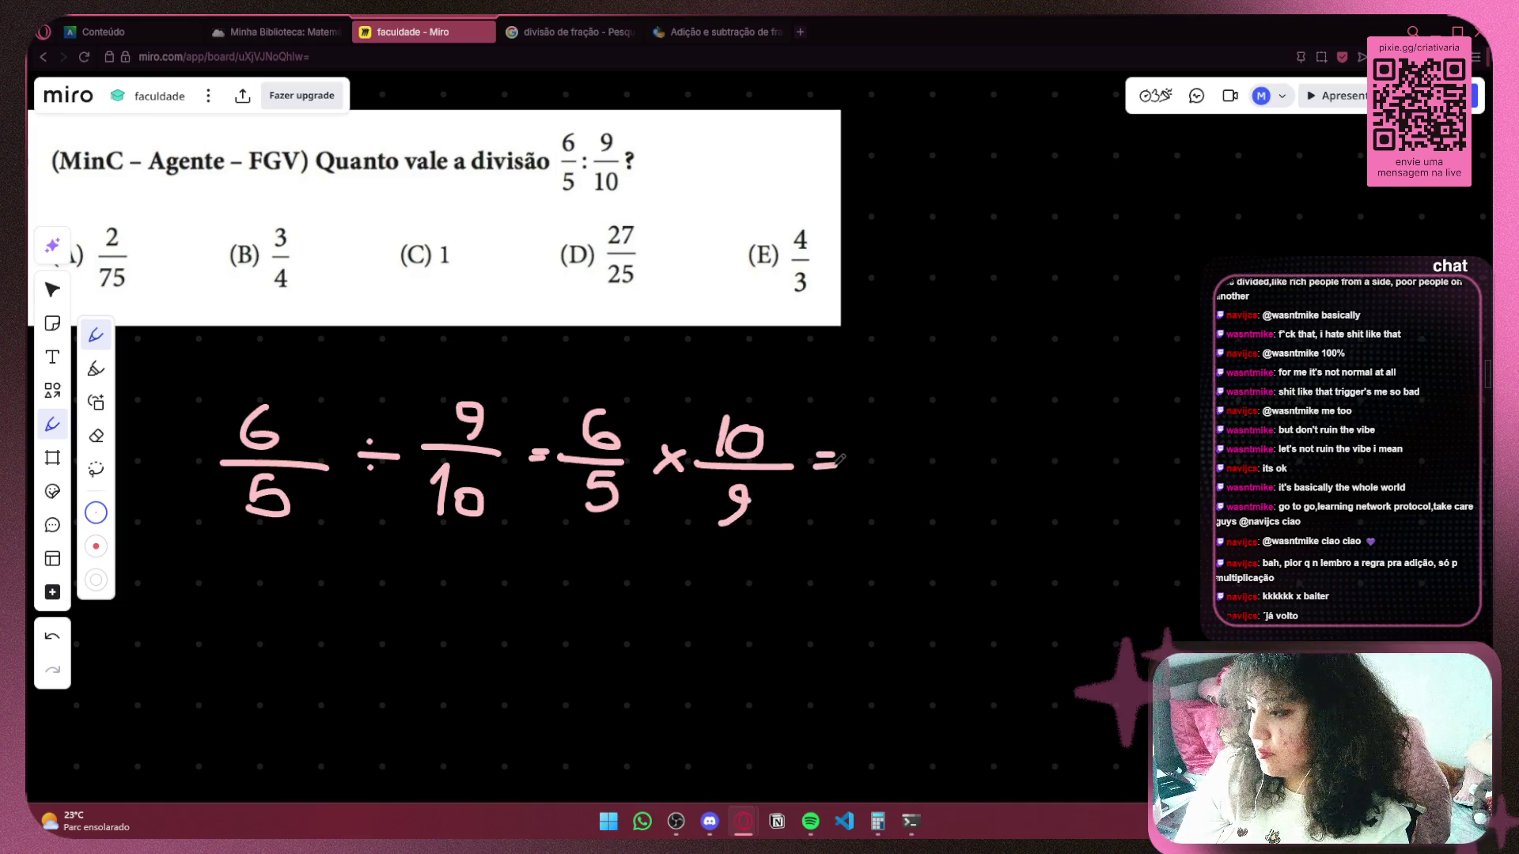
{"action": "scroll", "coordinate": [847, 427], "scroll_direction": "right", "scroll_amount": 5}
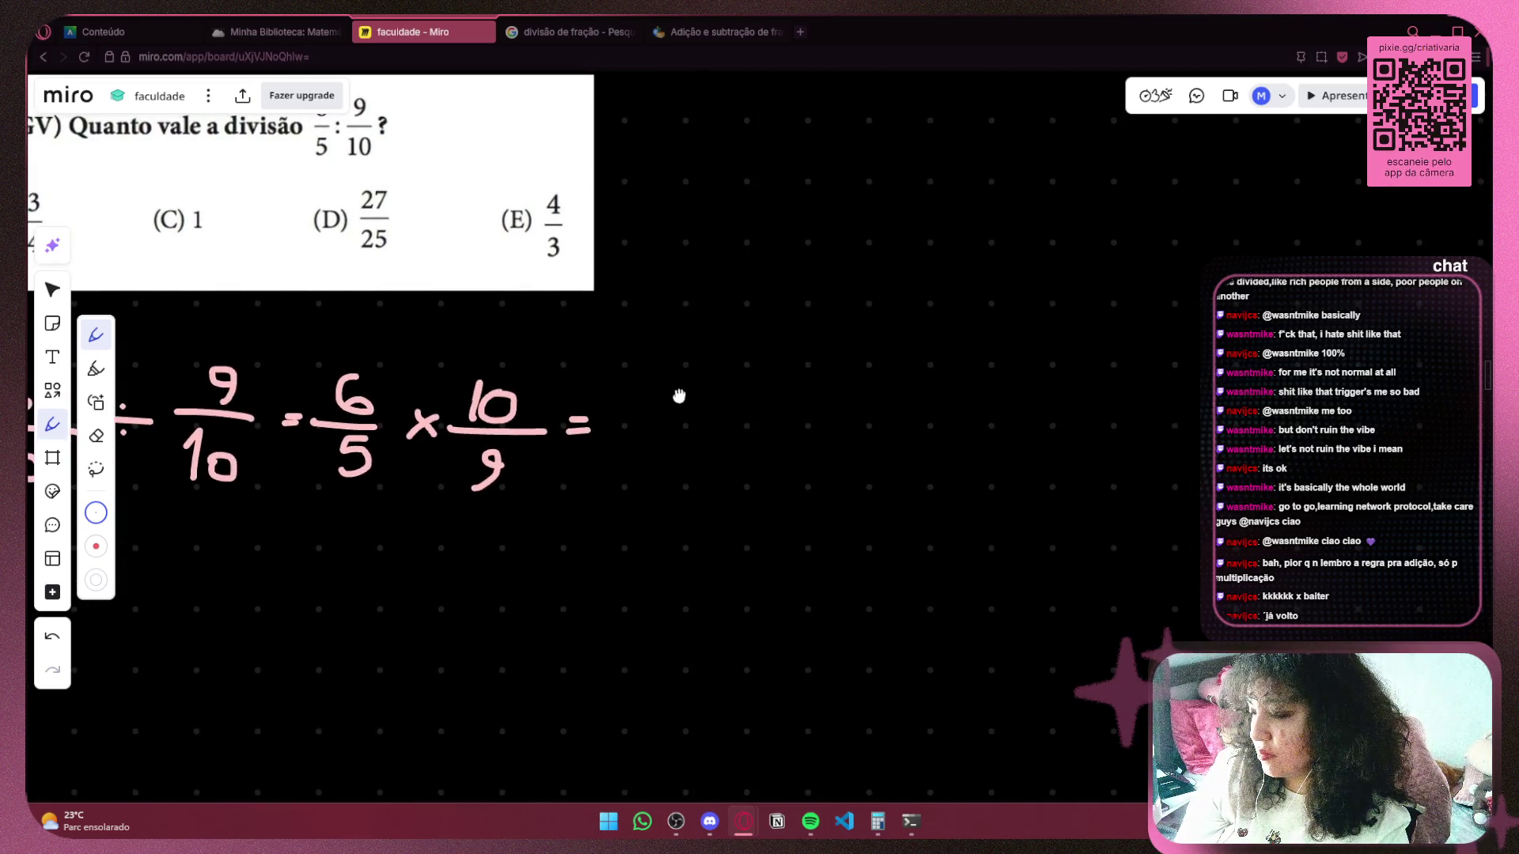
{"action": "mouse_move", "coordinate": [679, 395]}
{"action": "left_mouse_down"}
{"action": "mouse_move", "coordinate": [959, 383]}
{"action": "mouse_move", "coordinate": [980, 356]}
{"action": "left_mouse_up"}
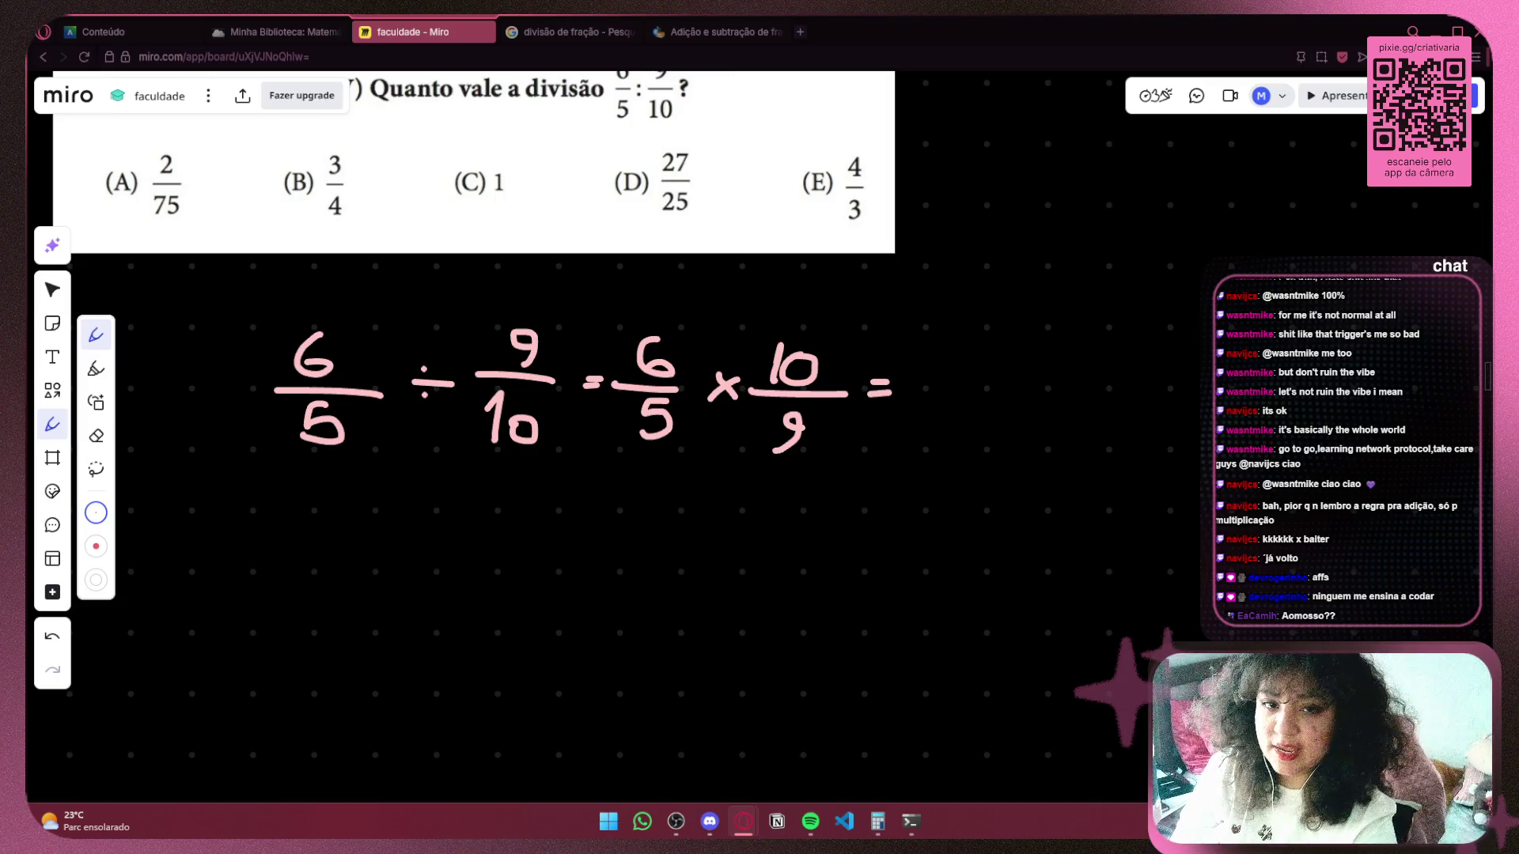
Pan to the equation's right end and move the Impeded music mini-player to the lower left.
{"action": "mouse_move", "coordinate": [644, 544]}
{"action": "left_mouse_down"}
{"action": "mouse_move", "coordinate": [420, 590]}
{"action": "mouse_move", "coordinate": [240, 592]}
{"action": "left_mouse_up"}
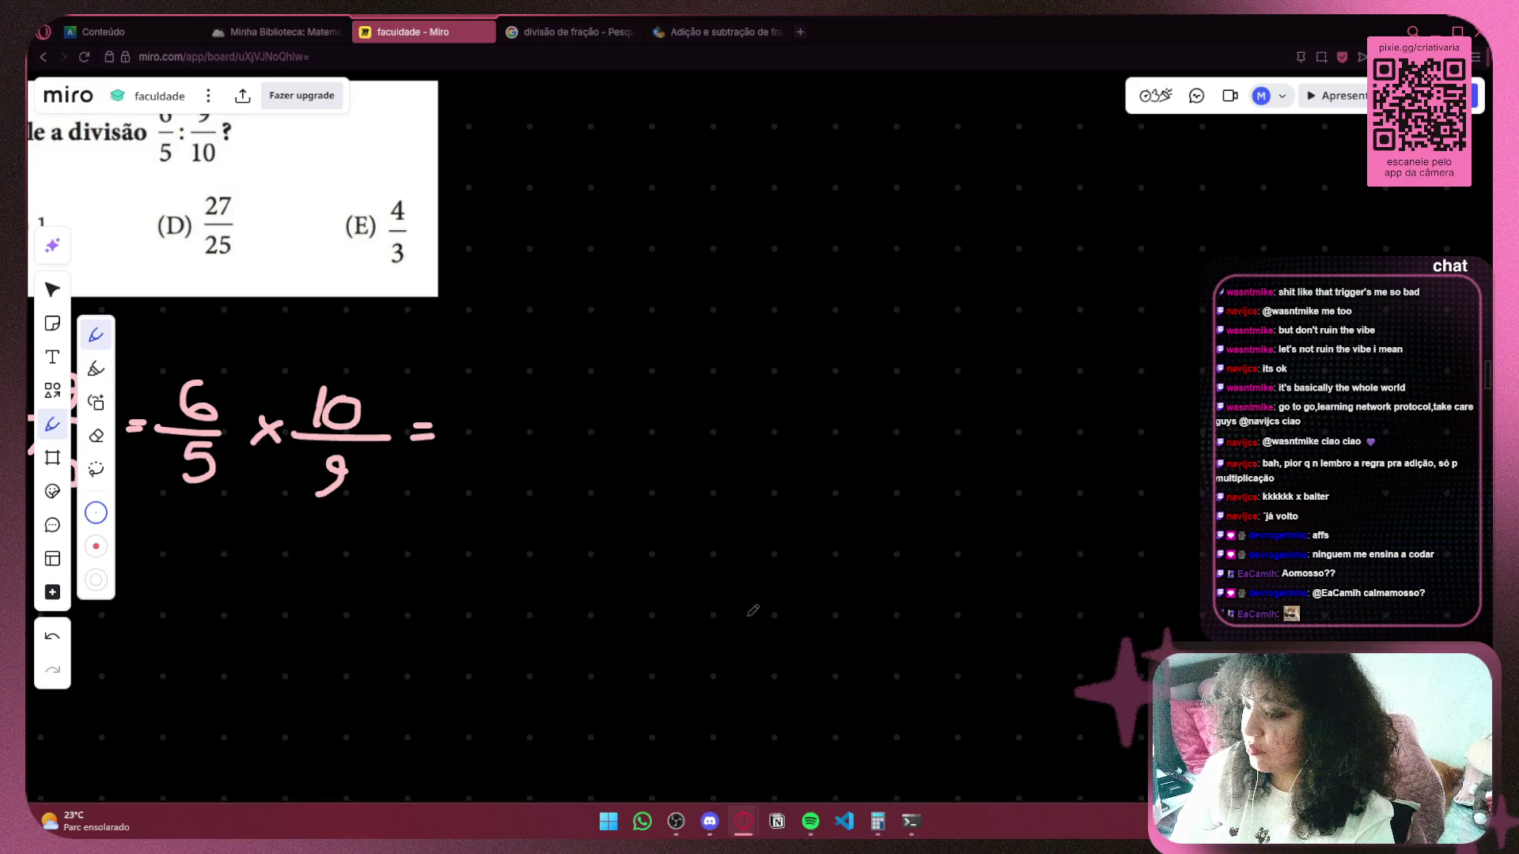
{"action": "mouse_move", "coordinate": [809, 823]}
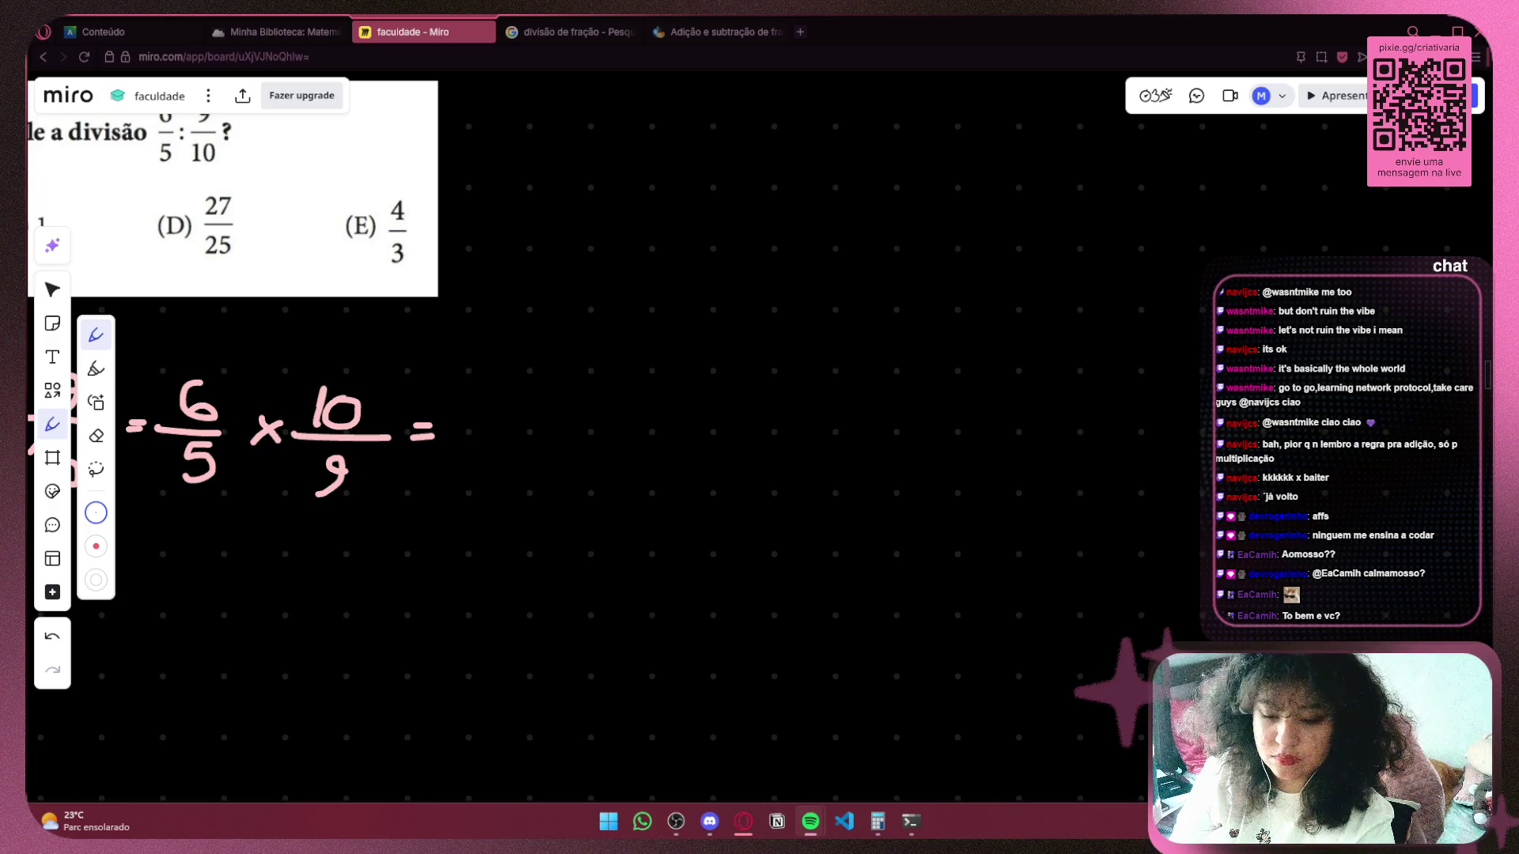
{"action": "mouse_move", "coordinate": [785, 709]}
{"action": "left_mouse_down"}
{"action": "mouse_move", "coordinate": [352, 625]}
{"action": "mouse_move", "coordinate": [51, 768]}
{"action": "left_mouse_up"}
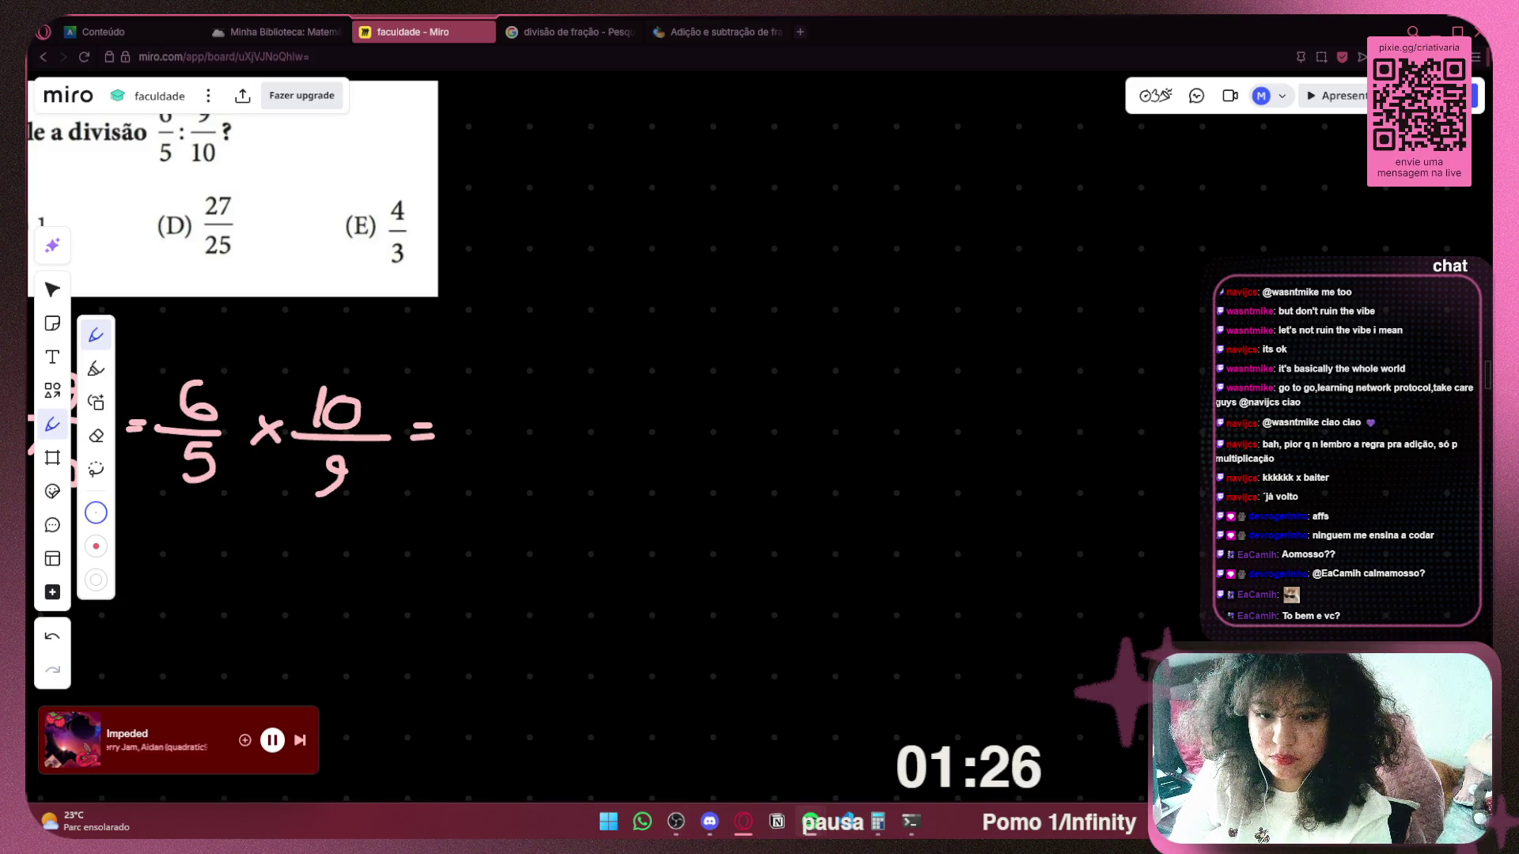
Write 6/45 × 10/45 = after the final equals sign.
{"action": "scroll", "coordinate": [473, 394], "scroll_direction": "left", "scroll_amount": 1}
{"action": "left_click_drag", "start_coordinate": [473, 394], "coordinate": [777, 401]}
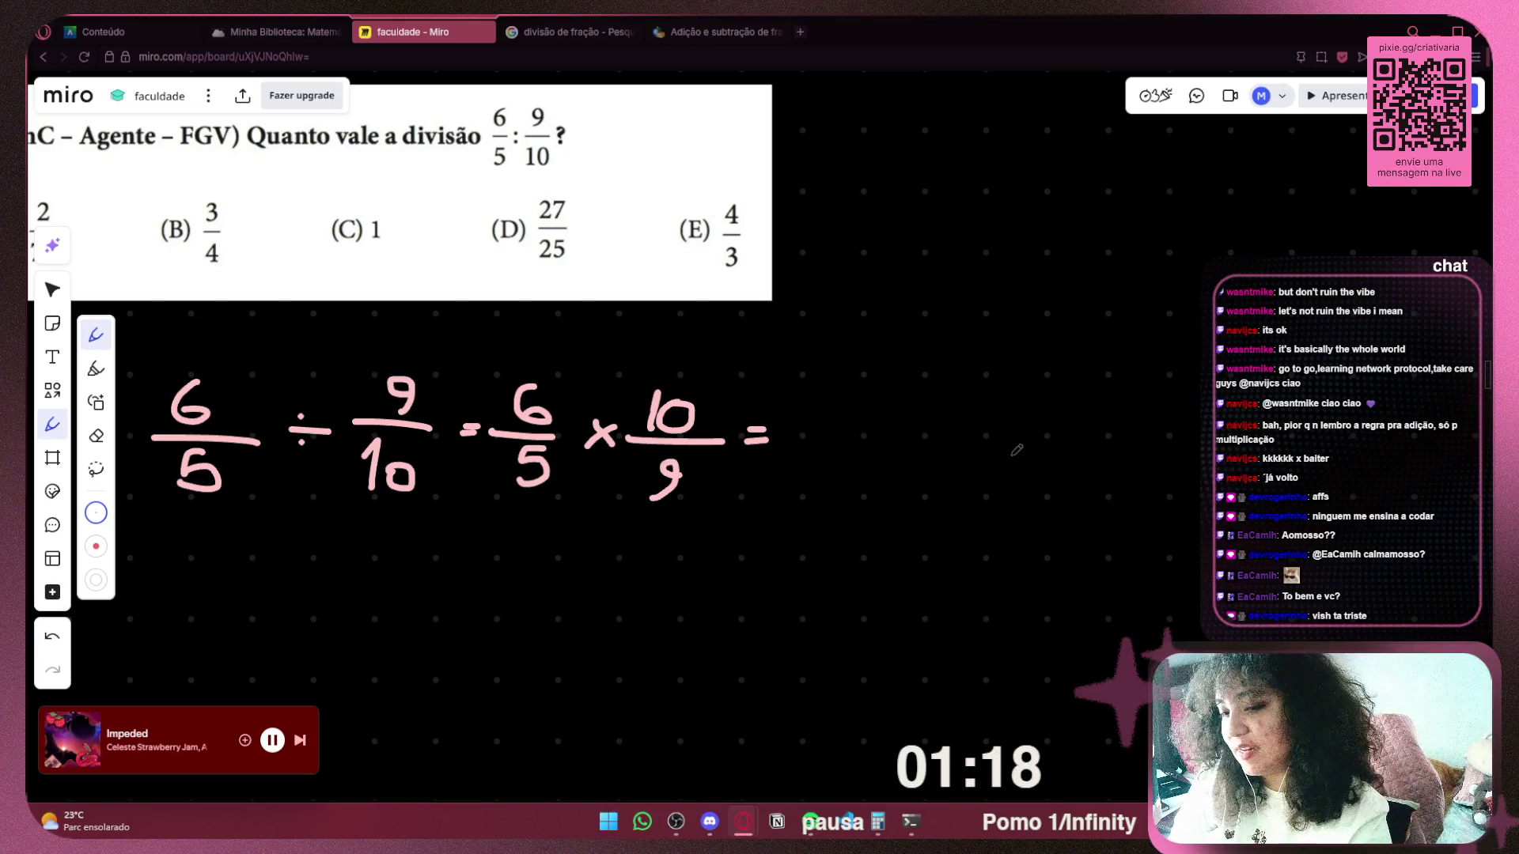
{"action": "left_click_drag", "start_coordinate": [758, 429], "coordinate": [515, 387]}
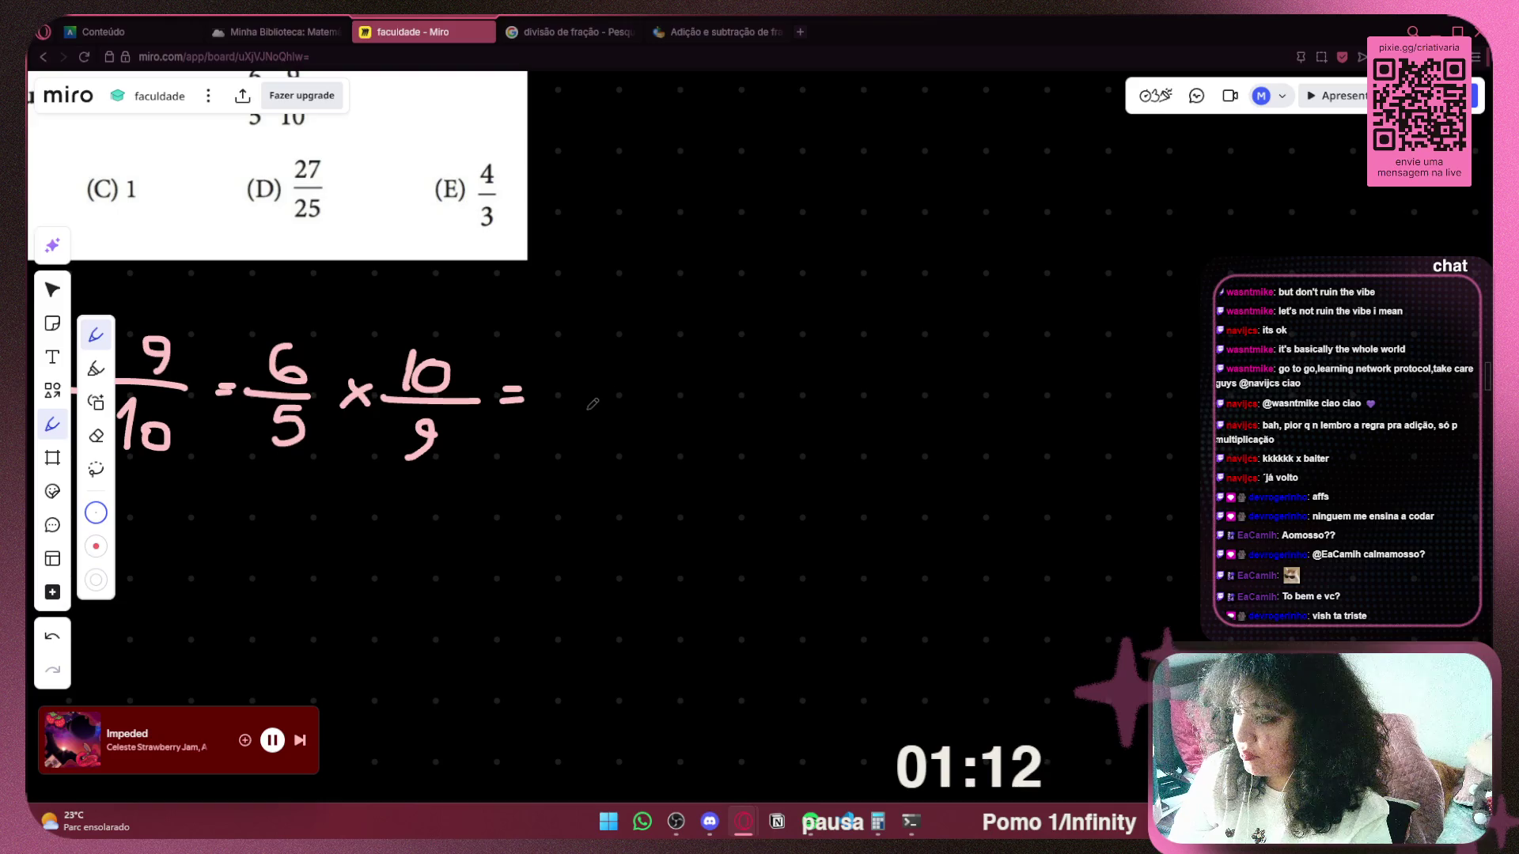
{"action": "left_click_drag", "start_coordinate": [605, 444], "coordinate": [626, 451]}
{"action": "mouse_move", "coordinate": [778, 409]}
{"action": "left_mouse_down"}
{"action": "mouse_move", "coordinate": [783, 432]}
{"action": "mouse_move", "coordinate": [827, 426]}
{"action": "mouse_move", "coordinate": [805, 458]}
{"action": "left_mouse_up"}
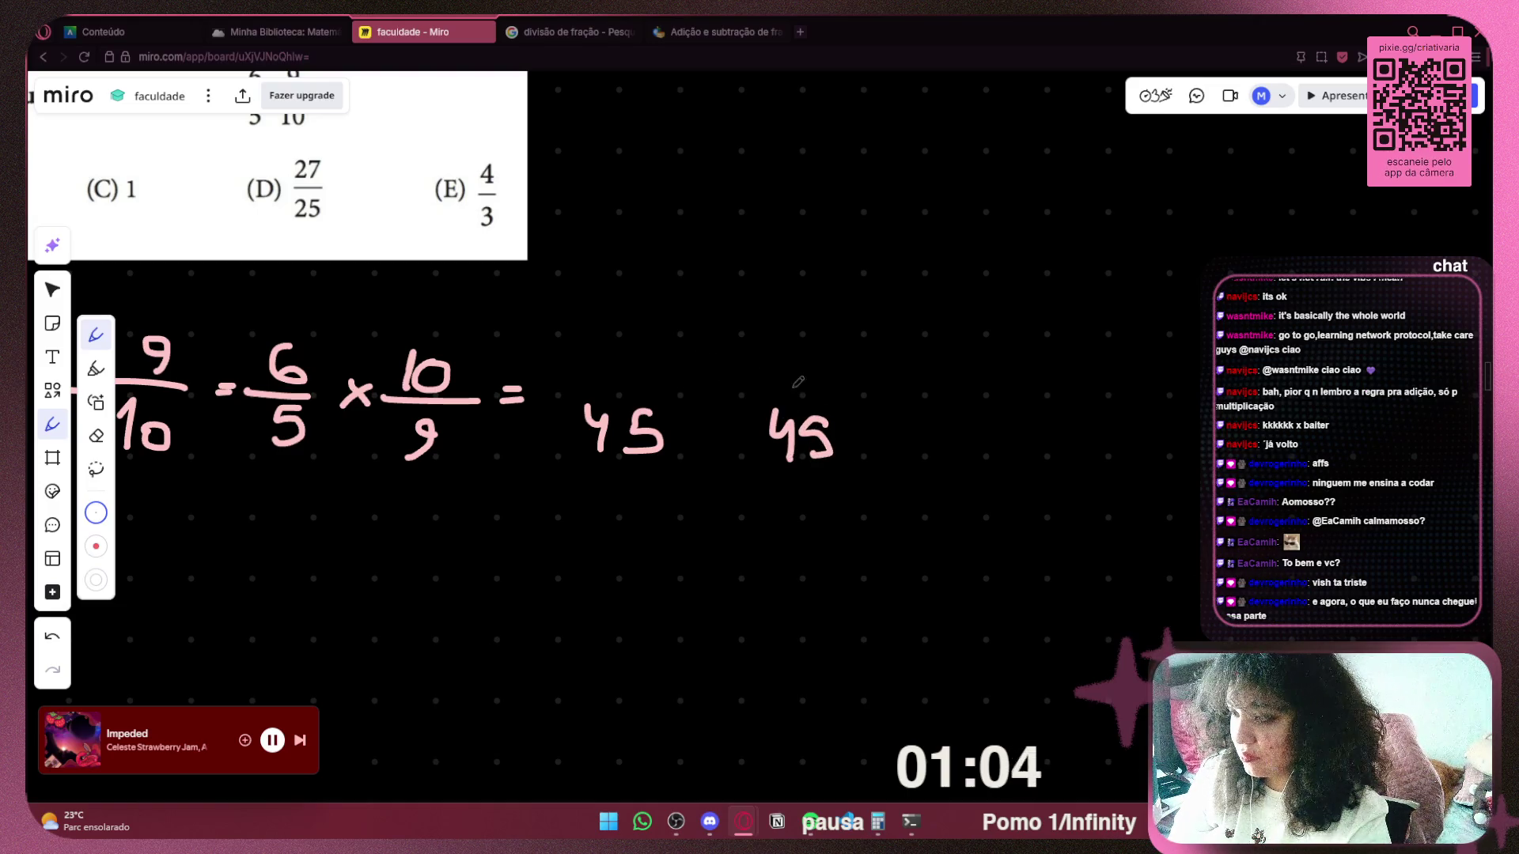
{"action": "left_click_drag", "start_coordinate": [761, 393], "coordinate": [830, 394]}
{"action": "mouse_move", "coordinate": [785, 339]}
{"action": "left_mouse_down"}
{"action": "mouse_move", "coordinate": [779, 380]}
{"action": "mouse_move", "coordinate": [823, 373]}
{"action": "mouse_move", "coordinate": [712, 411]}
{"action": "left_mouse_up"}
{"action": "left_click_drag", "start_coordinate": [581, 390], "coordinate": [678, 400]}
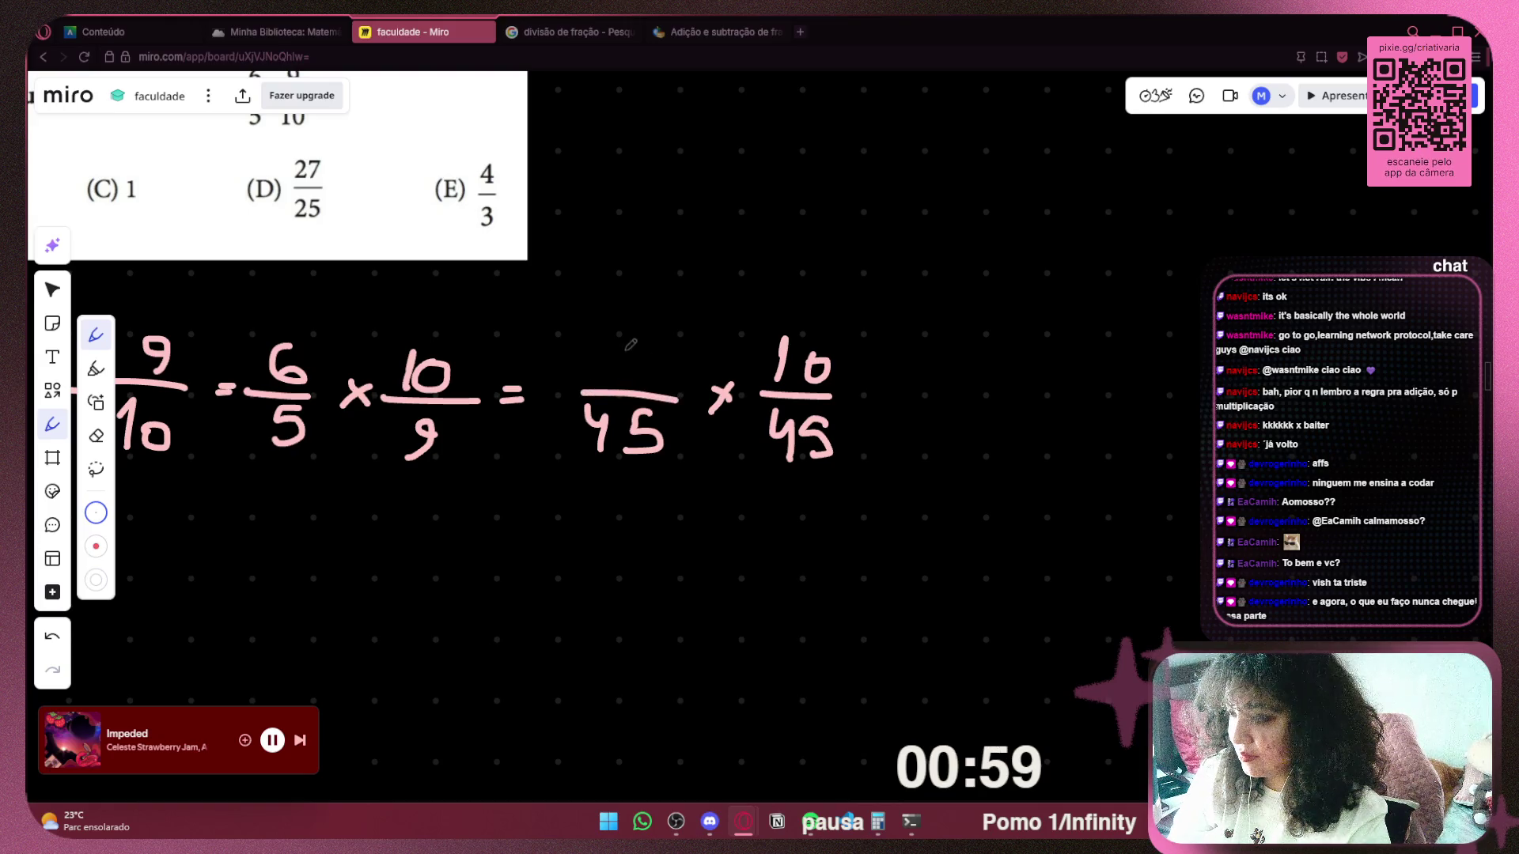
{"action": "left_click_drag", "start_coordinate": [643, 345], "coordinate": [637, 375]}
{"action": "left_click_drag", "start_coordinate": [844, 393], "coordinate": [870, 402]}
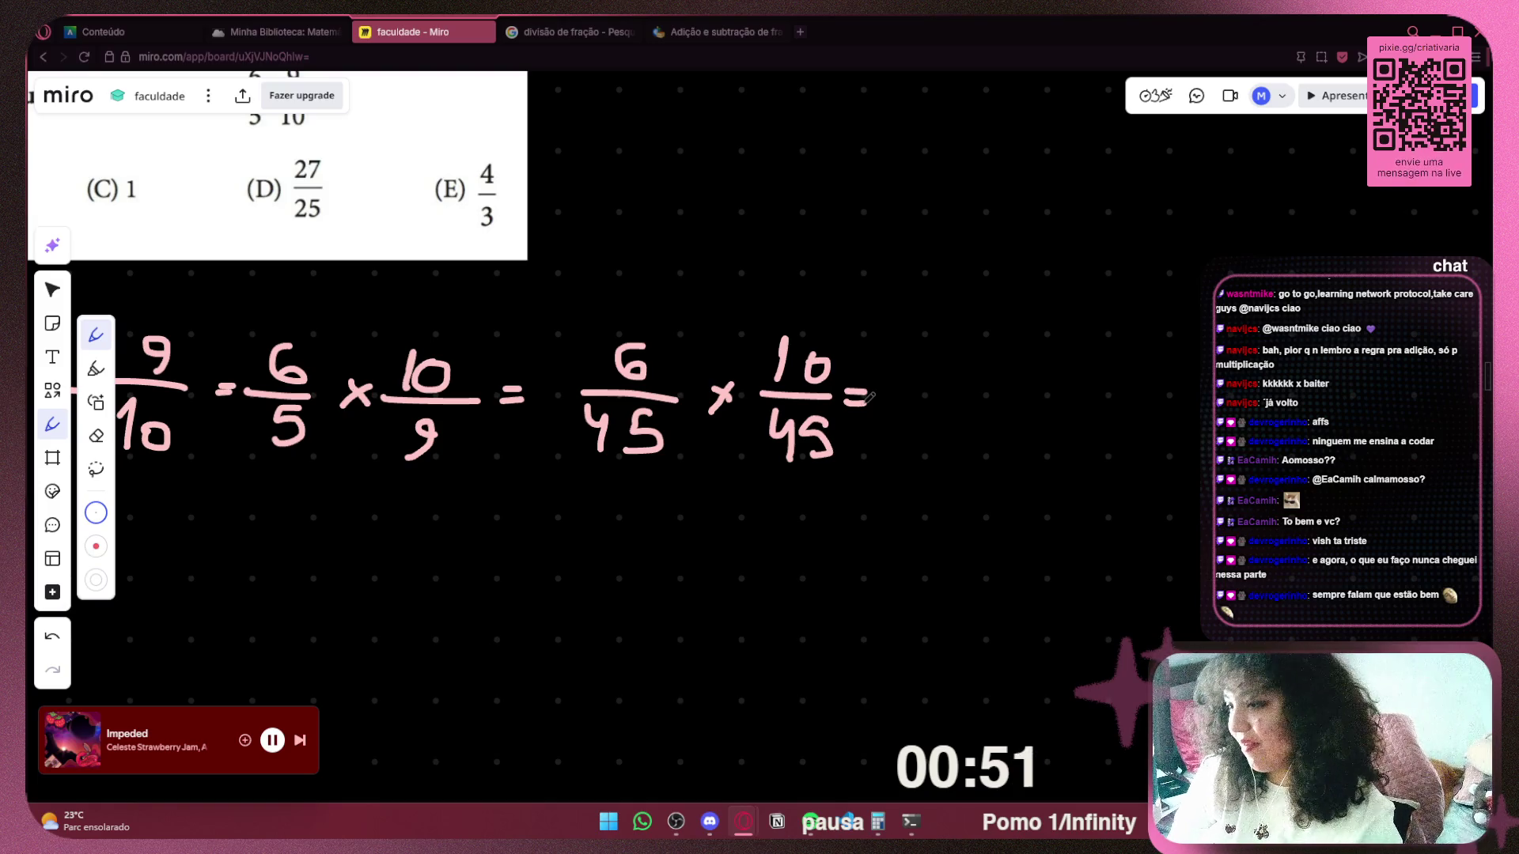
Pan right and write the result 60/45.
{"action": "left_click_drag", "start_coordinate": [985, 368], "coordinate": [684, 381]}
{"action": "mouse_move", "coordinate": [616, 347]}
{"action": "left_mouse_down"}
{"action": "mouse_move", "coordinate": [609, 386]}
{"action": "mouse_move", "coordinate": [599, 368]}
{"action": "mouse_move", "coordinate": [656, 348]}
{"action": "left_mouse_up"}
{"action": "mouse_move", "coordinate": [594, 399]}
{"action": "left_mouse_down"}
{"action": "mouse_move", "coordinate": [711, 405]}
{"action": "mouse_move", "coordinate": [635, 462]}
{"action": "left_mouse_up"}
{"action": "mouse_move", "coordinate": [696, 423]}
{"action": "left_mouse_down"}
{"action": "mouse_move", "coordinate": [690, 445]}
{"action": "mouse_move", "coordinate": [1289, 518]}
{"action": "mouse_move", "coordinate": [613, 493]}
{"action": "left_mouse_up"}
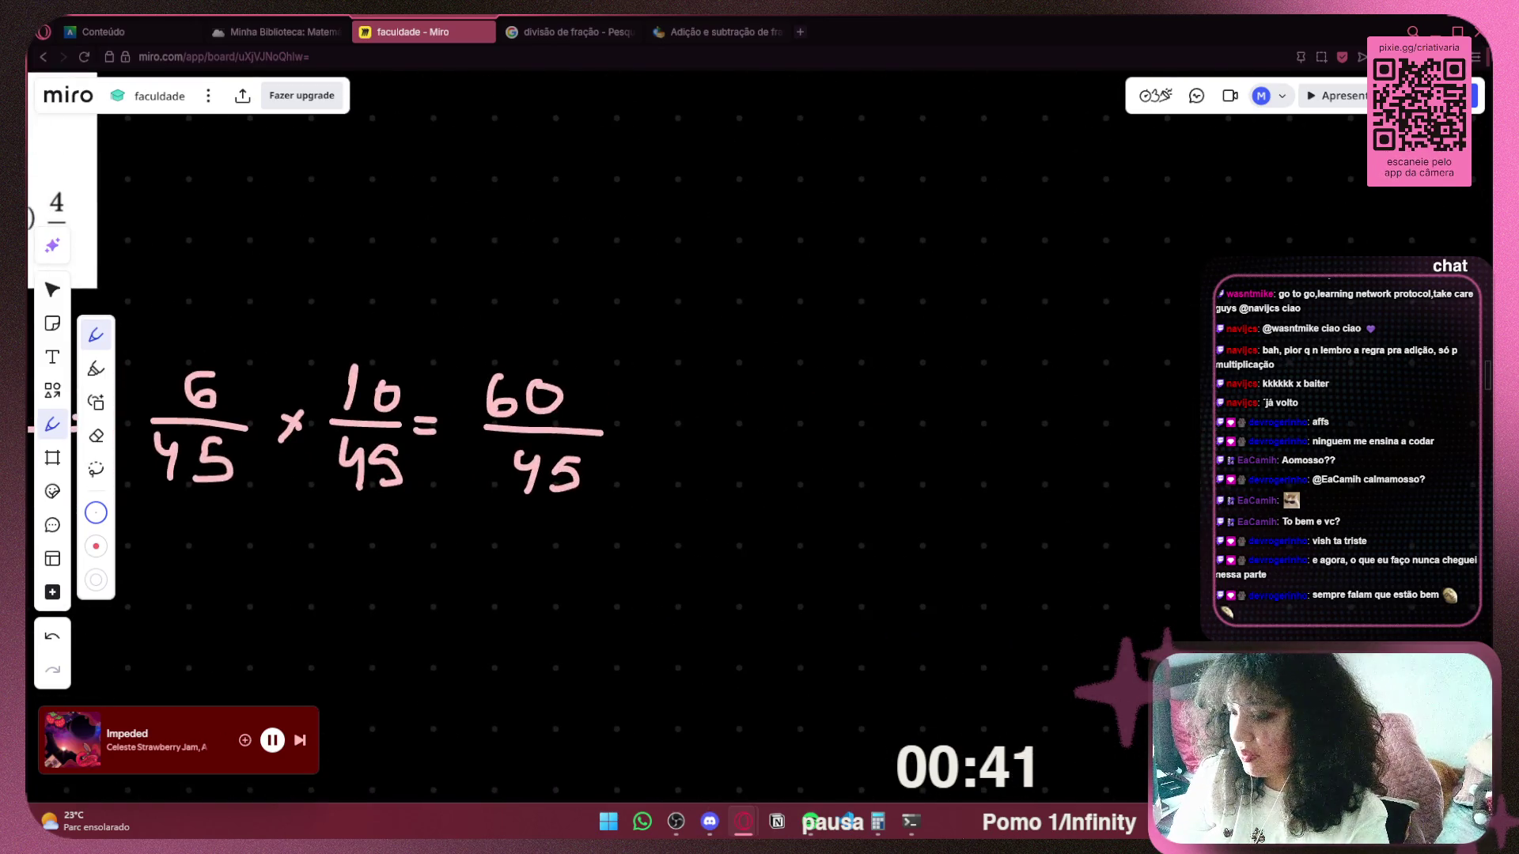
Open Calculator, move it up and left, and try 45 × 2 = 90.
{"action": "left_click", "coordinate": [877, 822]}
{"action": "mouse_move", "coordinate": [1019, 219]}
{"action": "left_mouse_down"}
{"action": "mouse_move", "coordinate": [945, 169]}
{"action": "mouse_move", "coordinate": [948, 142]}
{"action": "left_mouse_up"}
{"action": "left_click", "coordinate": [1007, 419]}
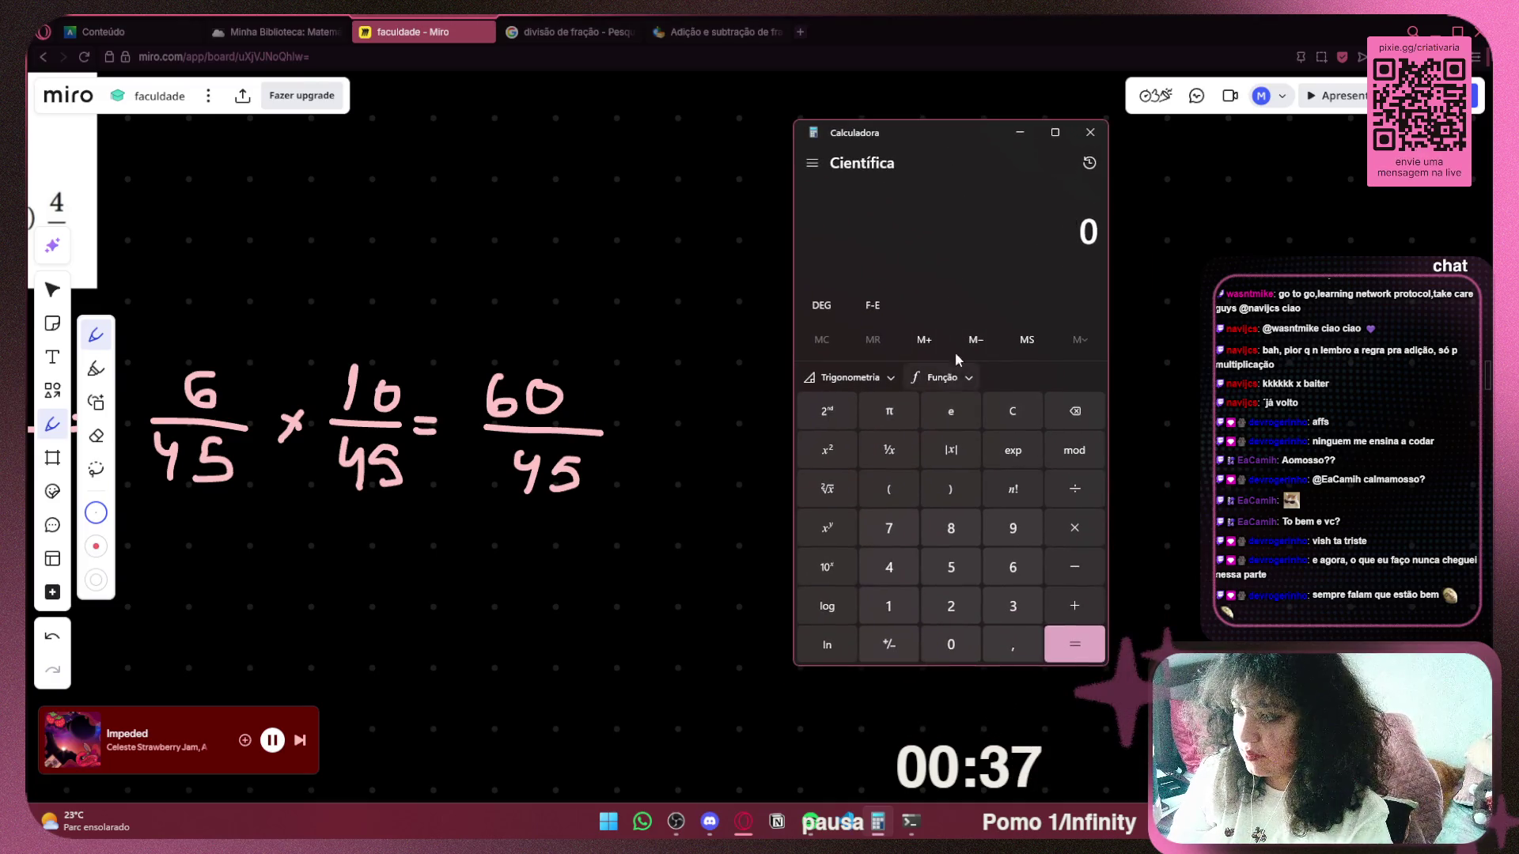
{"action": "left_click", "coordinate": [904, 564]}
{"action": "left_click", "coordinate": [950, 567]}
{"action": "left_click", "coordinate": [1074, 527]}
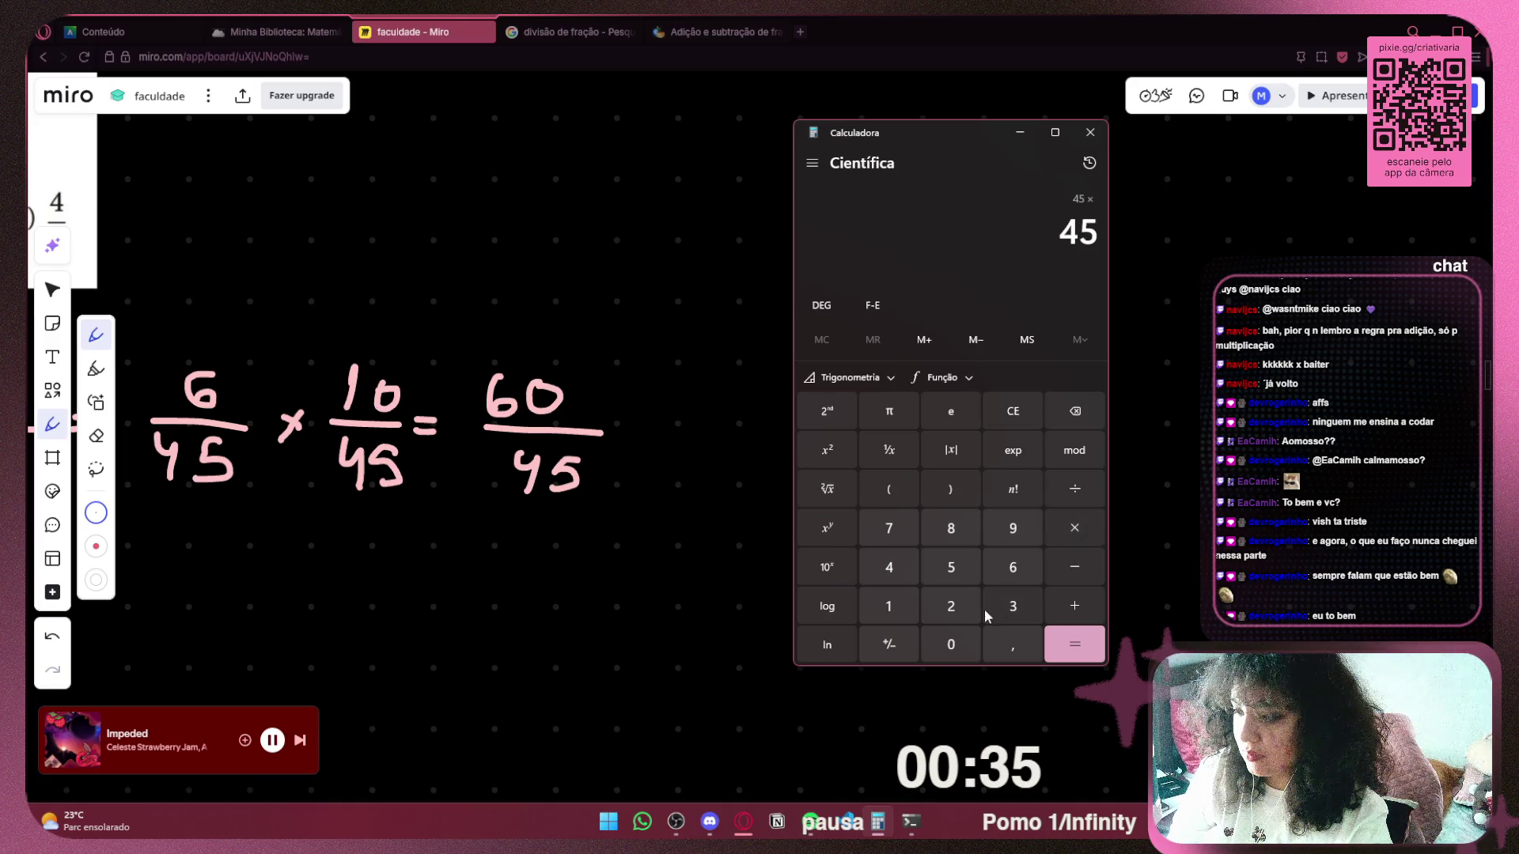
{"action": "left_click", "coordinate": [1008, 605]}
{"action": "left_click", "coordinate": [1077, 411]}
{"action": "left_click", "coordinate": [950, 606]}
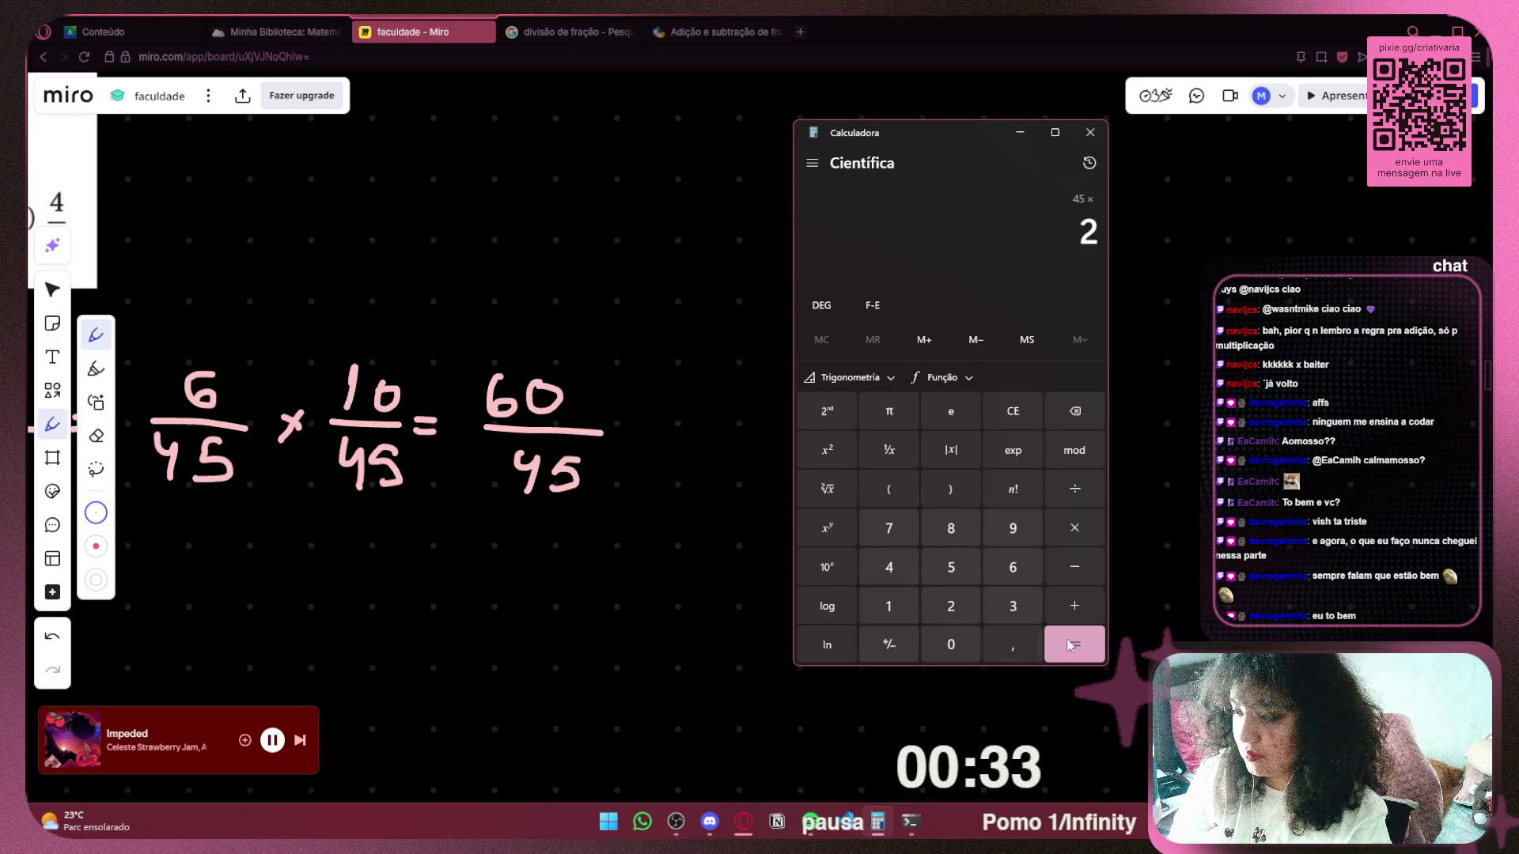
{"action": "left_click", "coordinate": [1082, 644]}
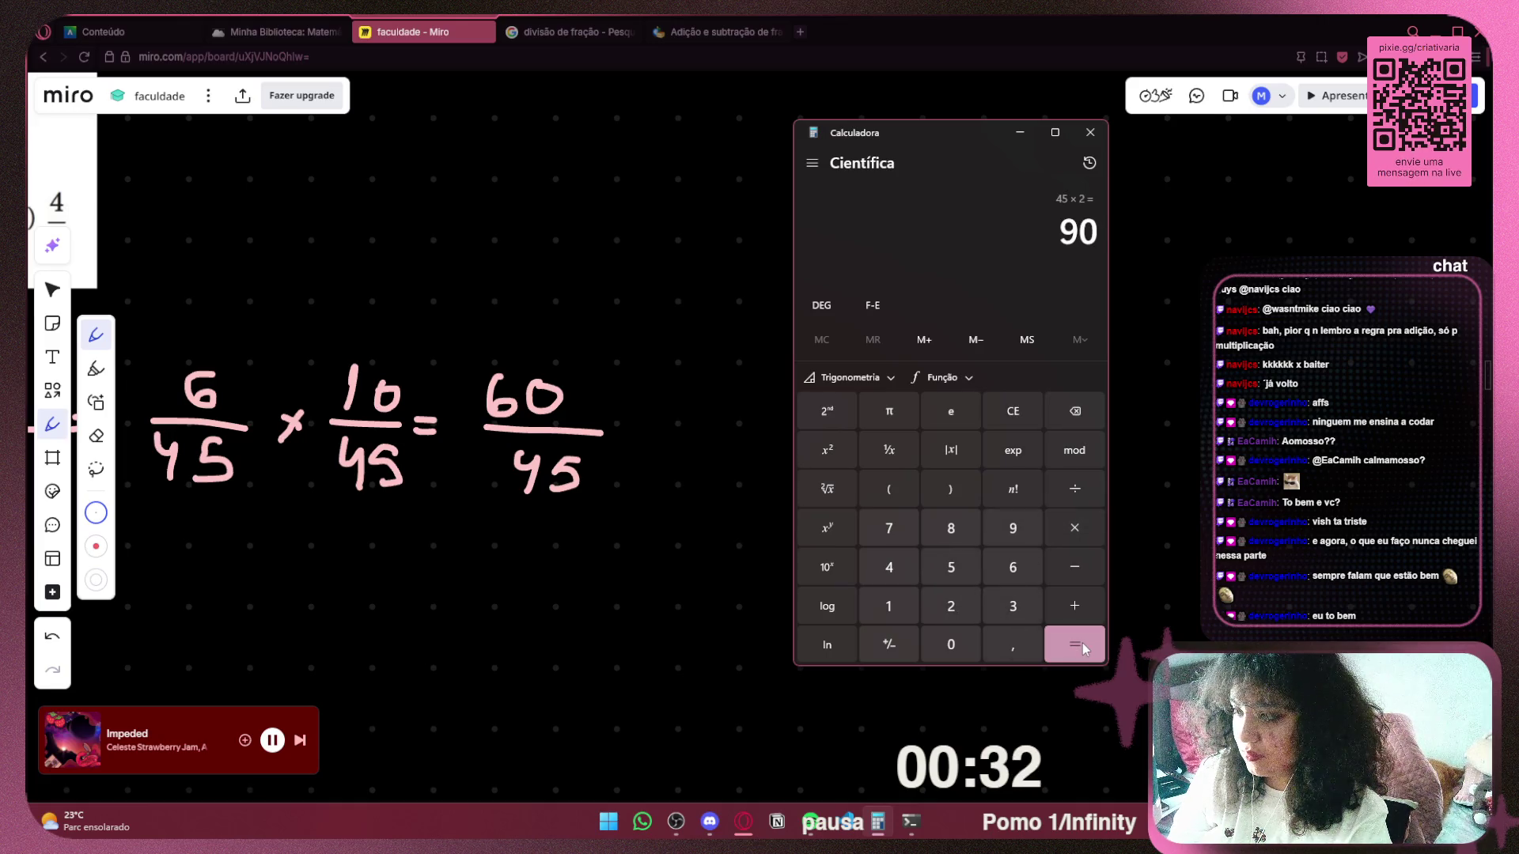
{"action": "left_click", "coordinate": [1012, 411]}
Try 45 ÷ 2 = 22.5, then compute 45 ÷ 3 = 15.
{"action": "left_click", "coordinate": [889, 567]}
{"action": "left_click", "coordinate": [951, 567]}
{"action": "left_click", "coordinate": [1074, 488]}
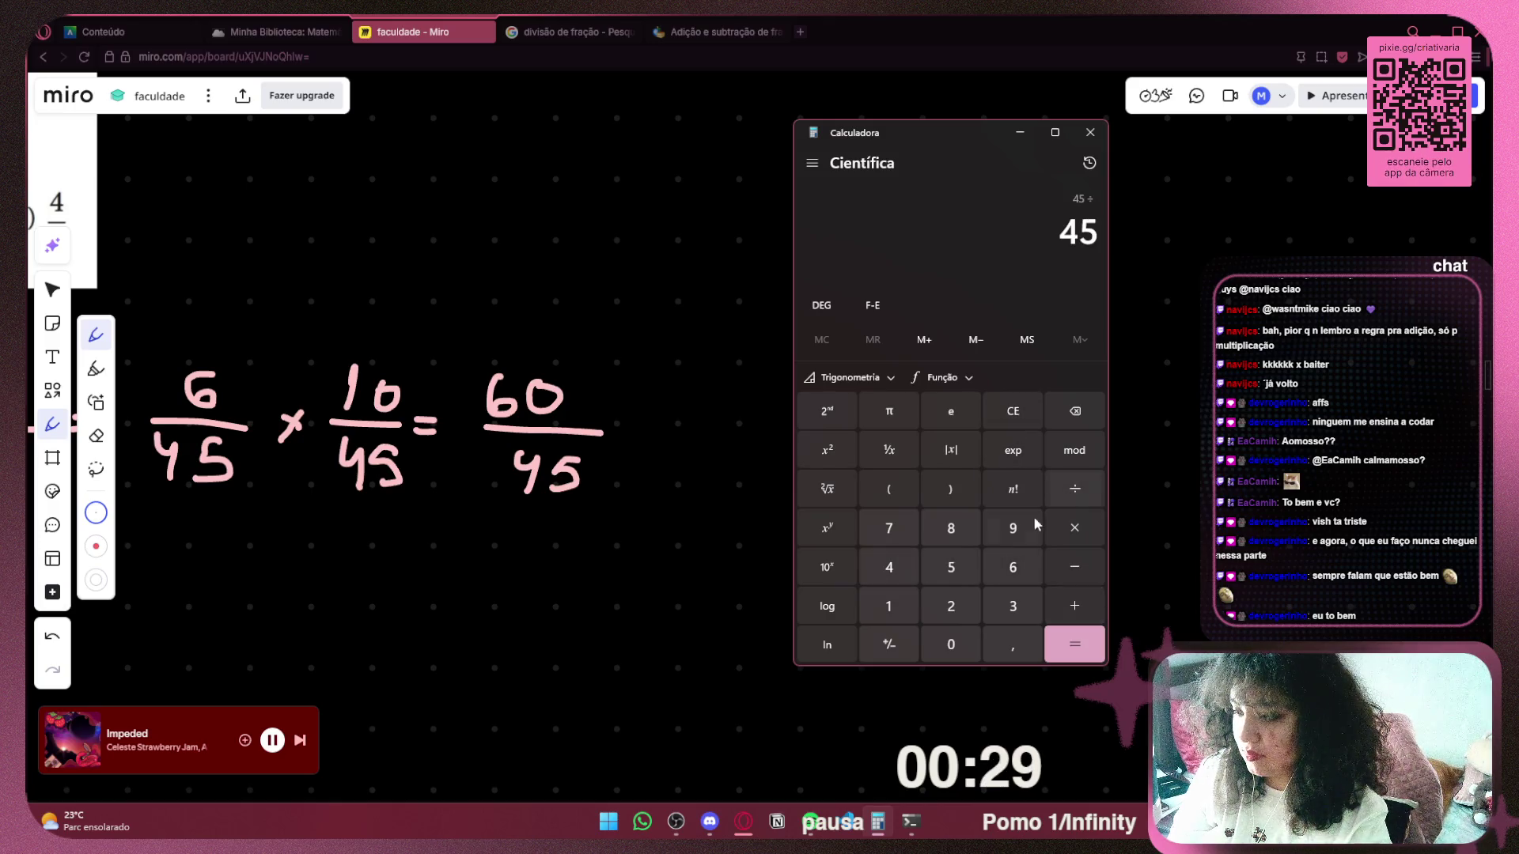
{"action": "left_click", "coordinate": [951, 606]}
{"action": "left_click", "coordinate": [1075, 645]}
{"action": "left_click", "coordinate": [1013, 411]}
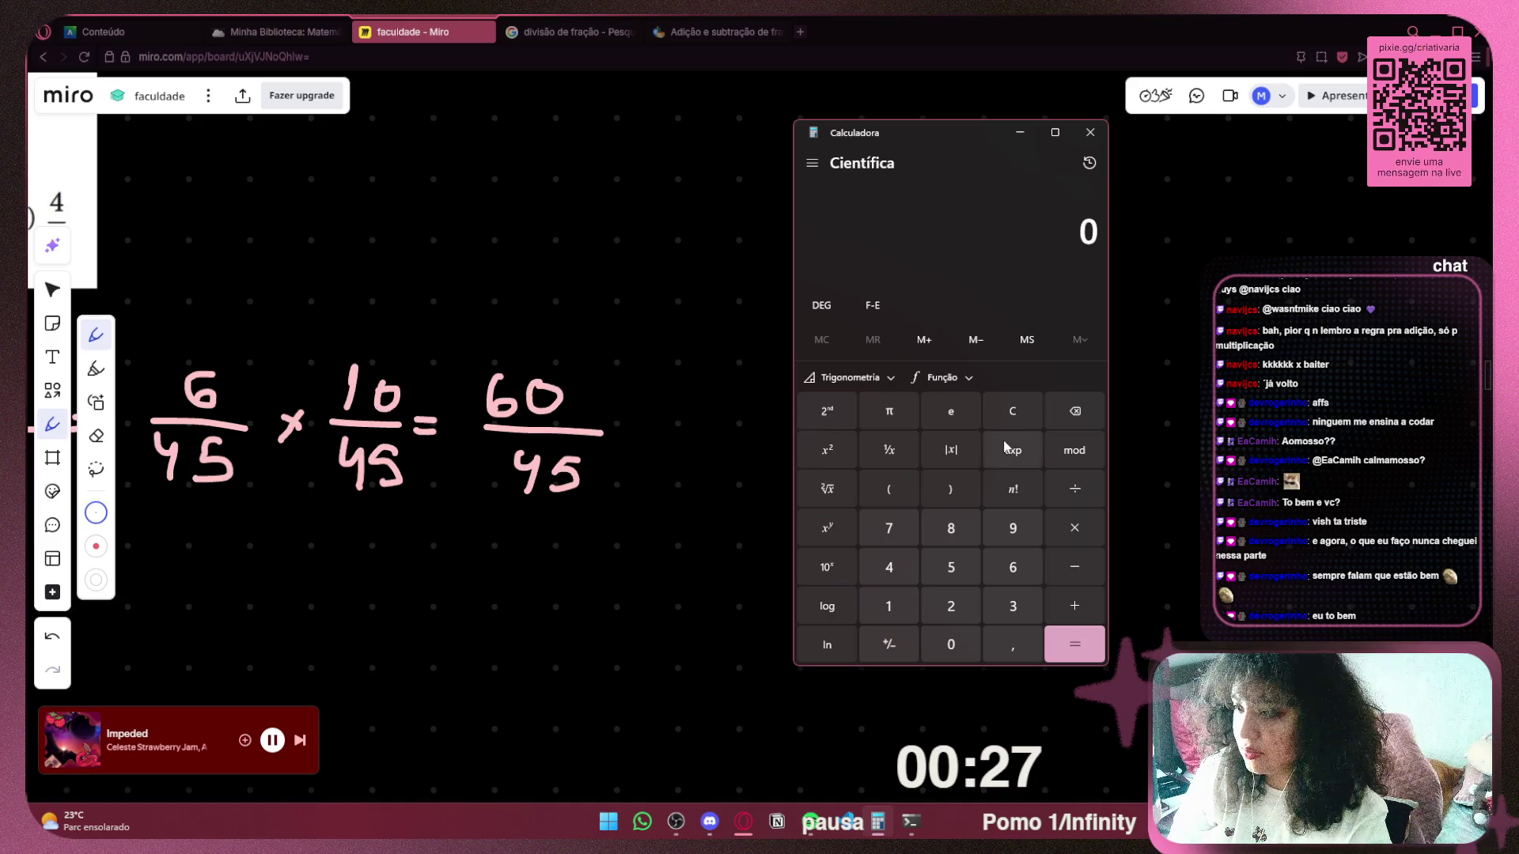
{"action": "left_click", "coordinate": [900, 576]}
{"action": "left_click", "coordinate": [950, 567]}
{"action": "left_click", "coordinate": [1074, 489]}
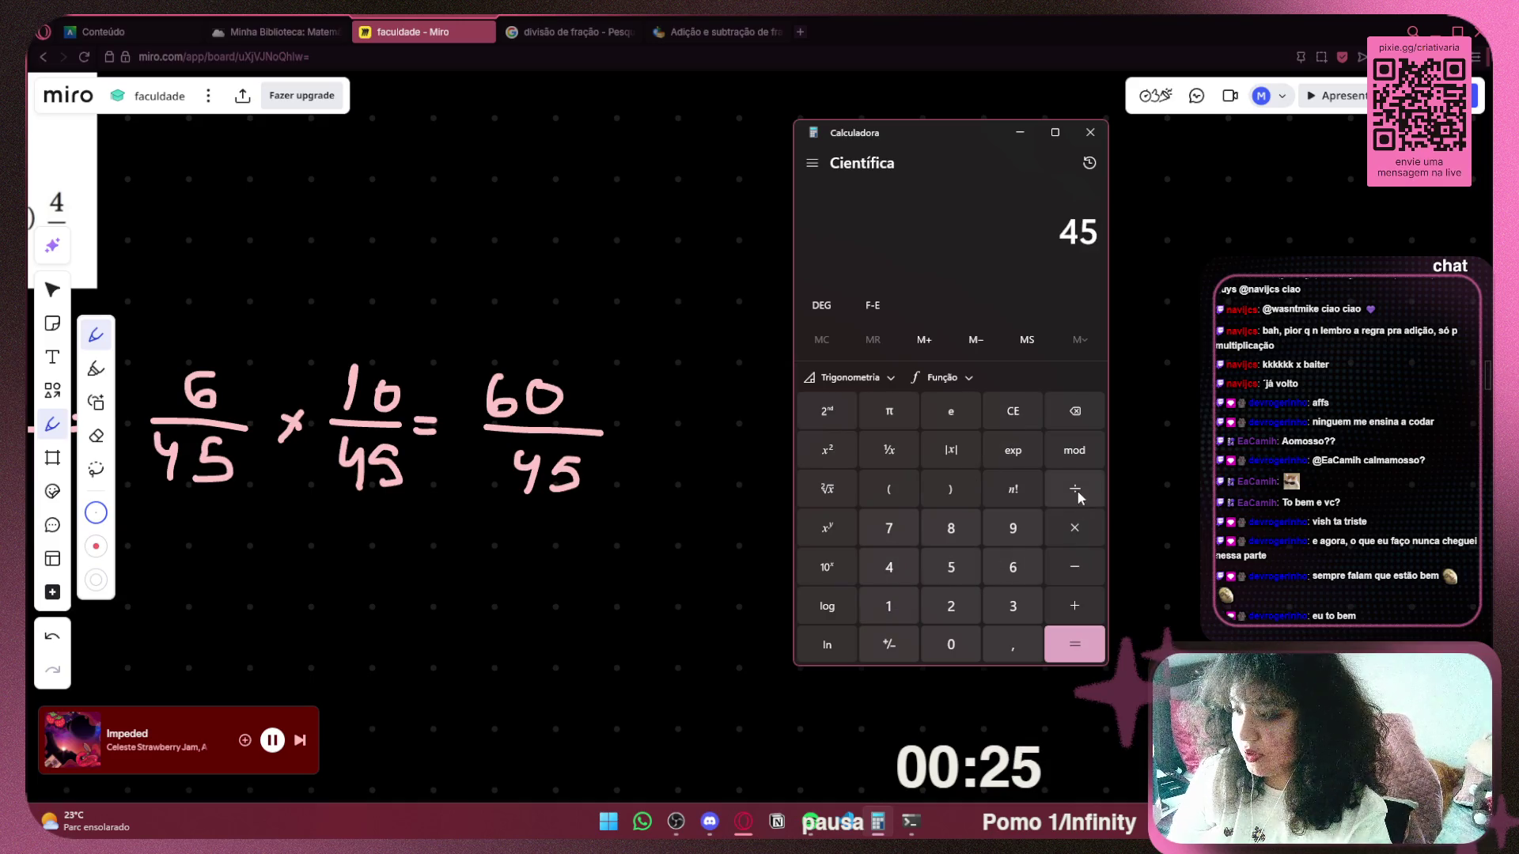
{"action": "left_click", "coordinate": [1012, 606]}
{"action": "left_click", "coordinate": [1074, 644]}
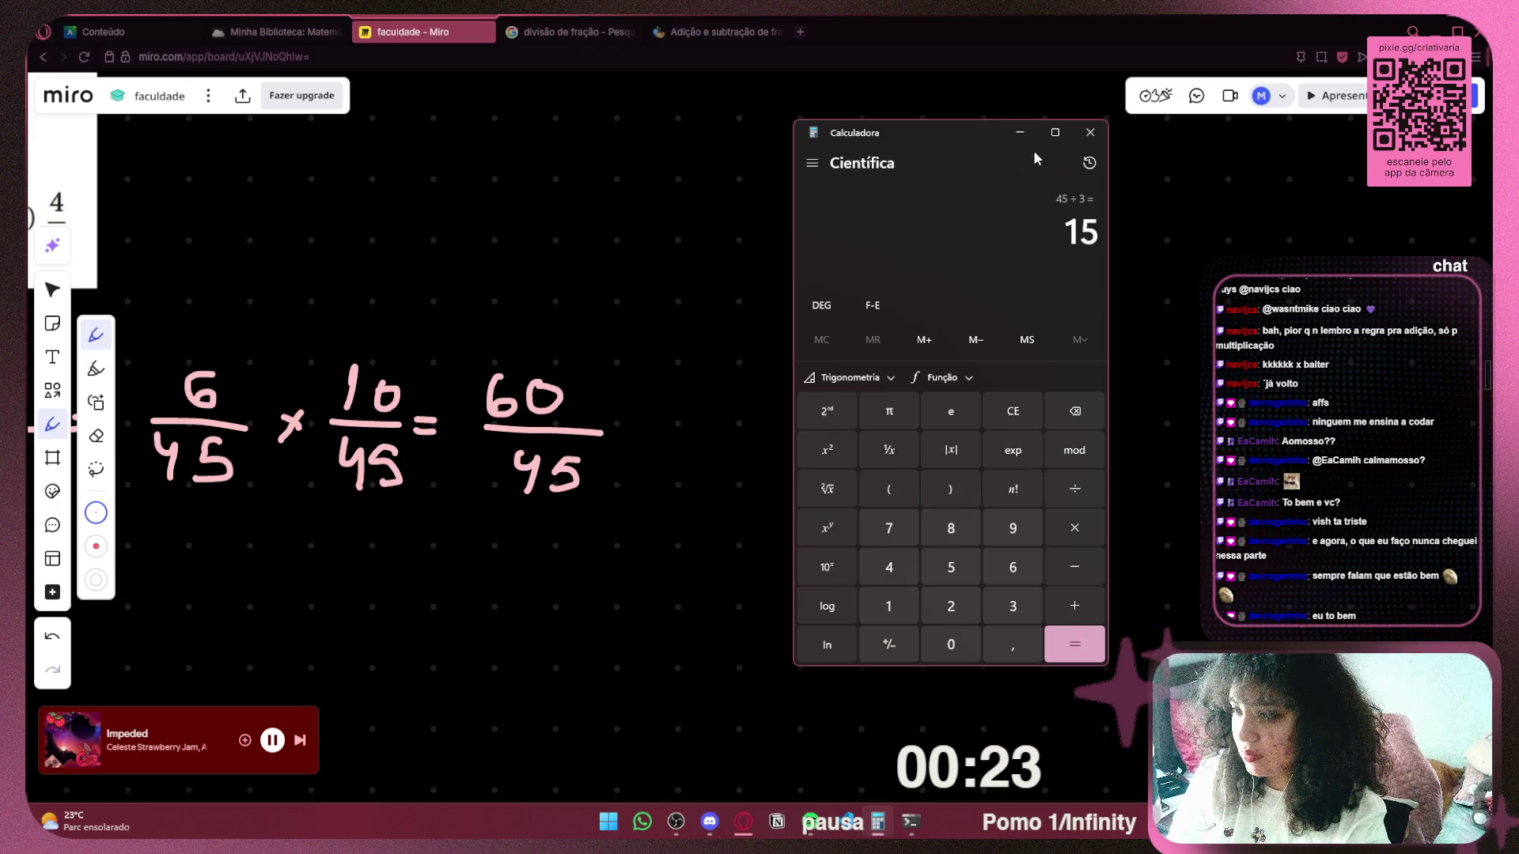
Back on the board, draw a dash after 60/45 and undo it.
{"action": "left_click", "coordinate": [1020, 132]}
{"action": "left_click_drag", "start_coordinate": [633, 432], "coordinate": [647, 439]}
{"action": "key", "text": "ctrl+z"}
Bring Calculator back, compute 60 ÷ 3 = 20, and close it.
{"action": "left_click", "coordinate": [878, 823]}
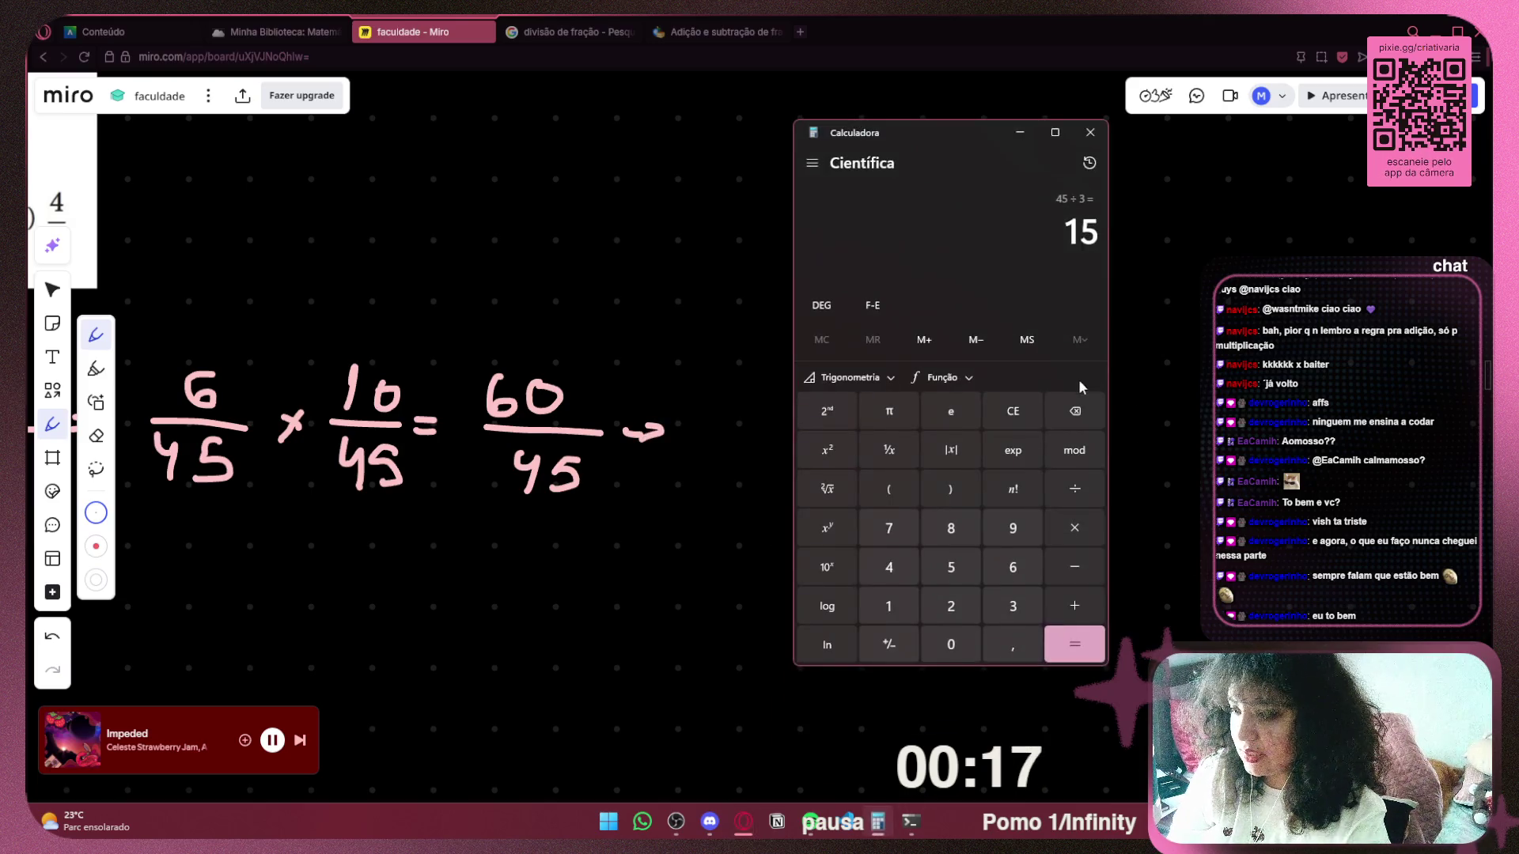
{"action": "left_click", "coordinate": [1012, 411]}
{"action": "left_click", "coordinate": [1013, 567]}
{"action": "left_click", "coordinate": [951, 644]}
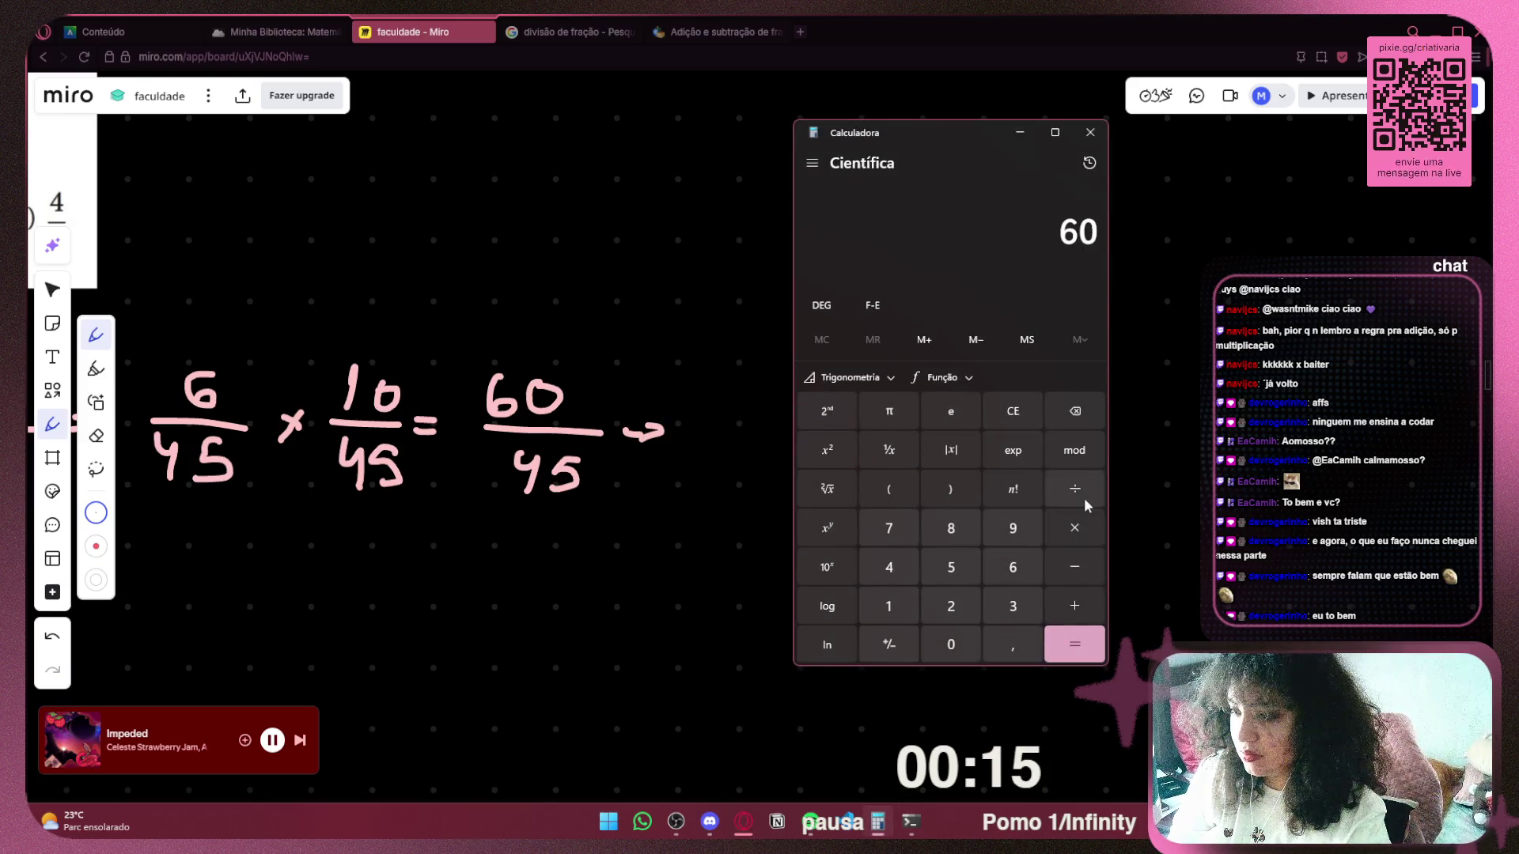
{"action": "left_click", "coordinate": [1075, 488]}
{"action": "left_click", "coordinate": [1012, 606]}
{"action": "left_click", "coordinate": [1074, 645]}
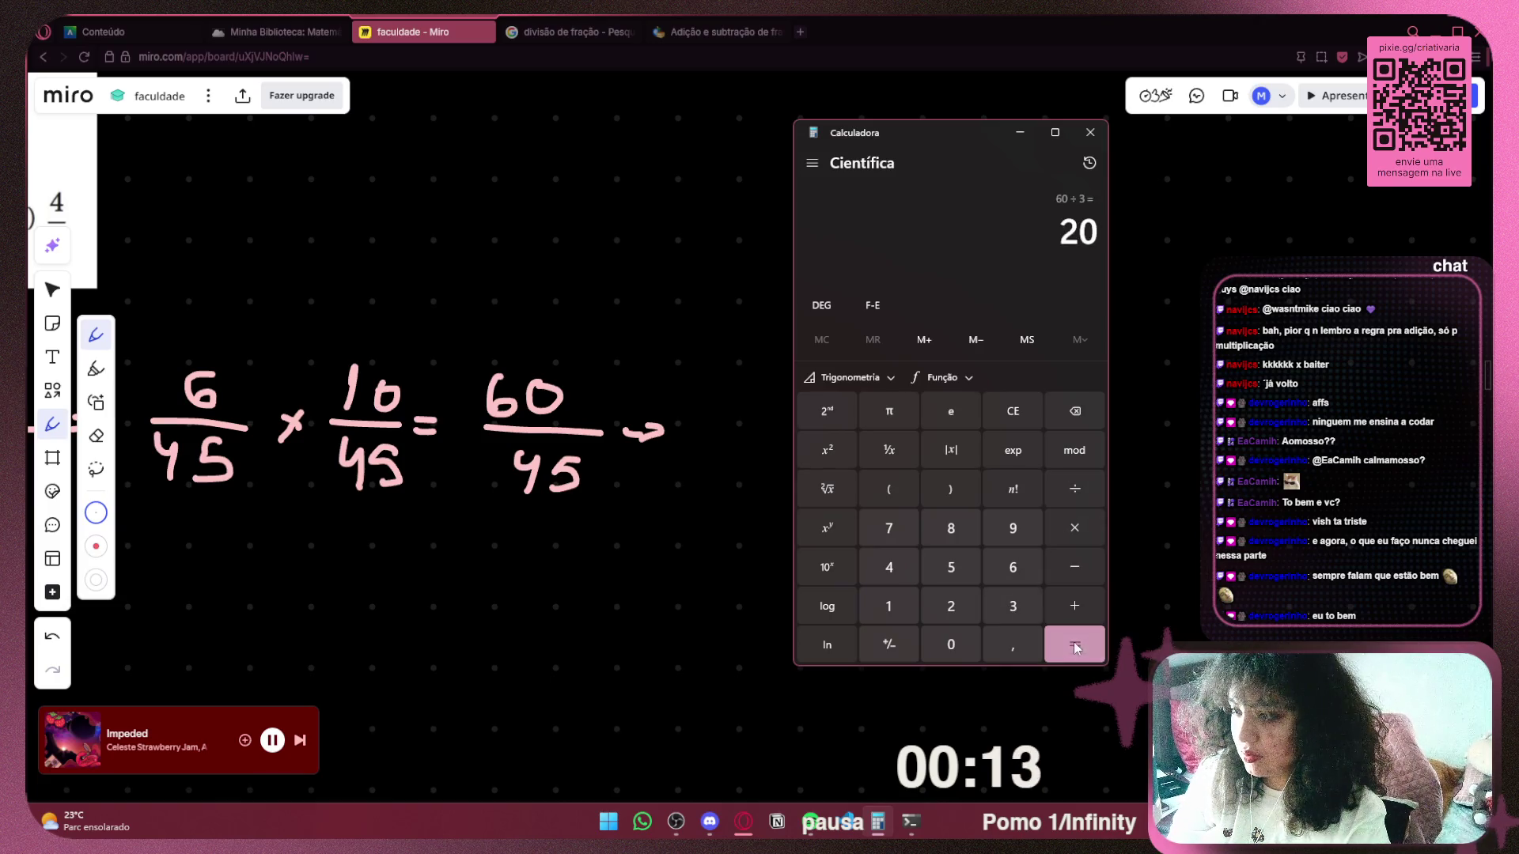
{"action": "left_click", "coordinate": [1090, 132]}
Pen-write 20/15 after 60/45, then redraw the arrowhead following it.
{"action": "mouse_move", "coordinate": [685, 378]}
{"action": "left_mouse_down"}
{"action": "mouse_move", "coordinate": [682, 400]}
{"action": "mouse_move", "coordinate": [712, 408]}
{"action": "mouse_move", "coordinate": [743, 377]}
{"action": "left_mouse_up"}
{"action": "mouse_move", "coordinate": [682, 432]}
{"action": "left_mouse_down"}
{"action": "mouse_move", "coordinate": [763, 428]}
{"action": "mouse_move", "coordinate": [699, 483]}
{"action": "mouse_move", "coordinate": [718, 465]}
{"action": "mouse_move", "coordinate": [715, 484]}
{"action": "left_mouse_up"}
{"action": "left_click_drag", "start_coordinate": [781, 428], "coordinate": [833, 418]}
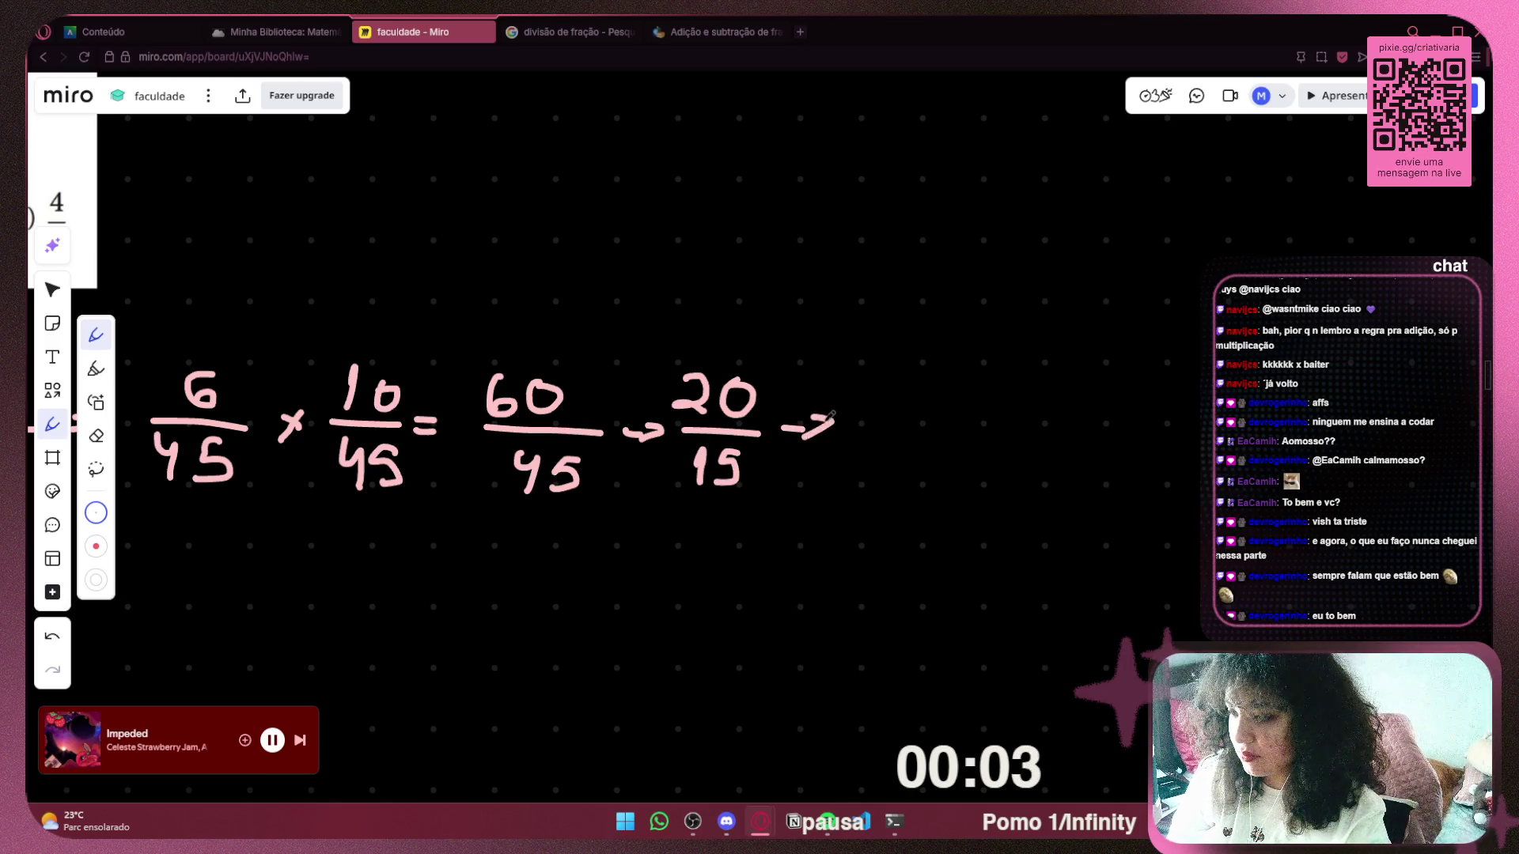
{"action": "key", "text": "ctrl+z"}
{"action": "left_click_drag", "start_coordinate": [815, 437], "coordinate": [800, 449]}
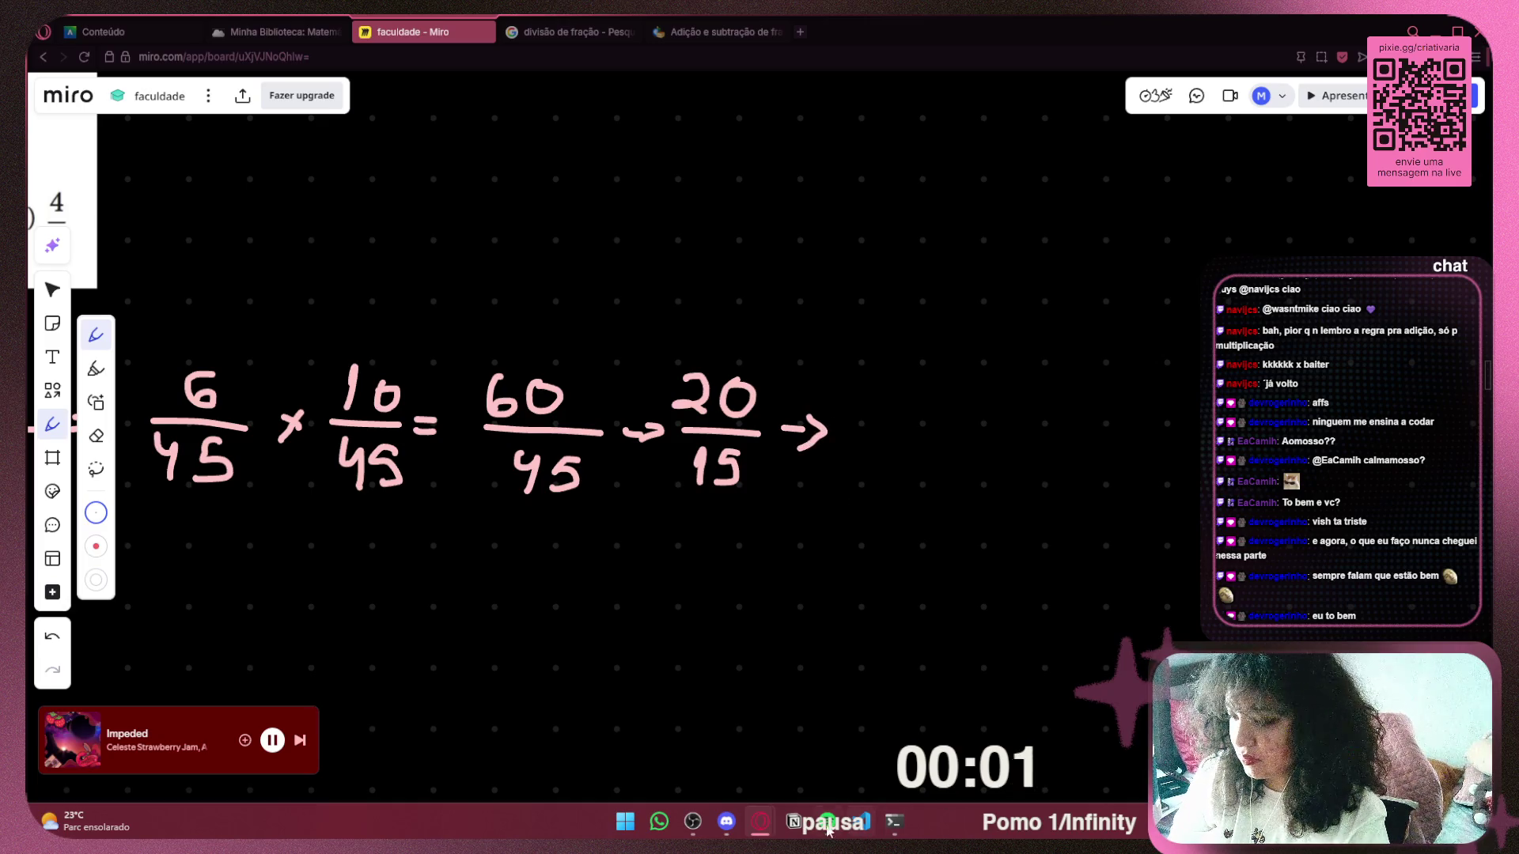
{"action": "left_click", "coordinate": [629, 833]}
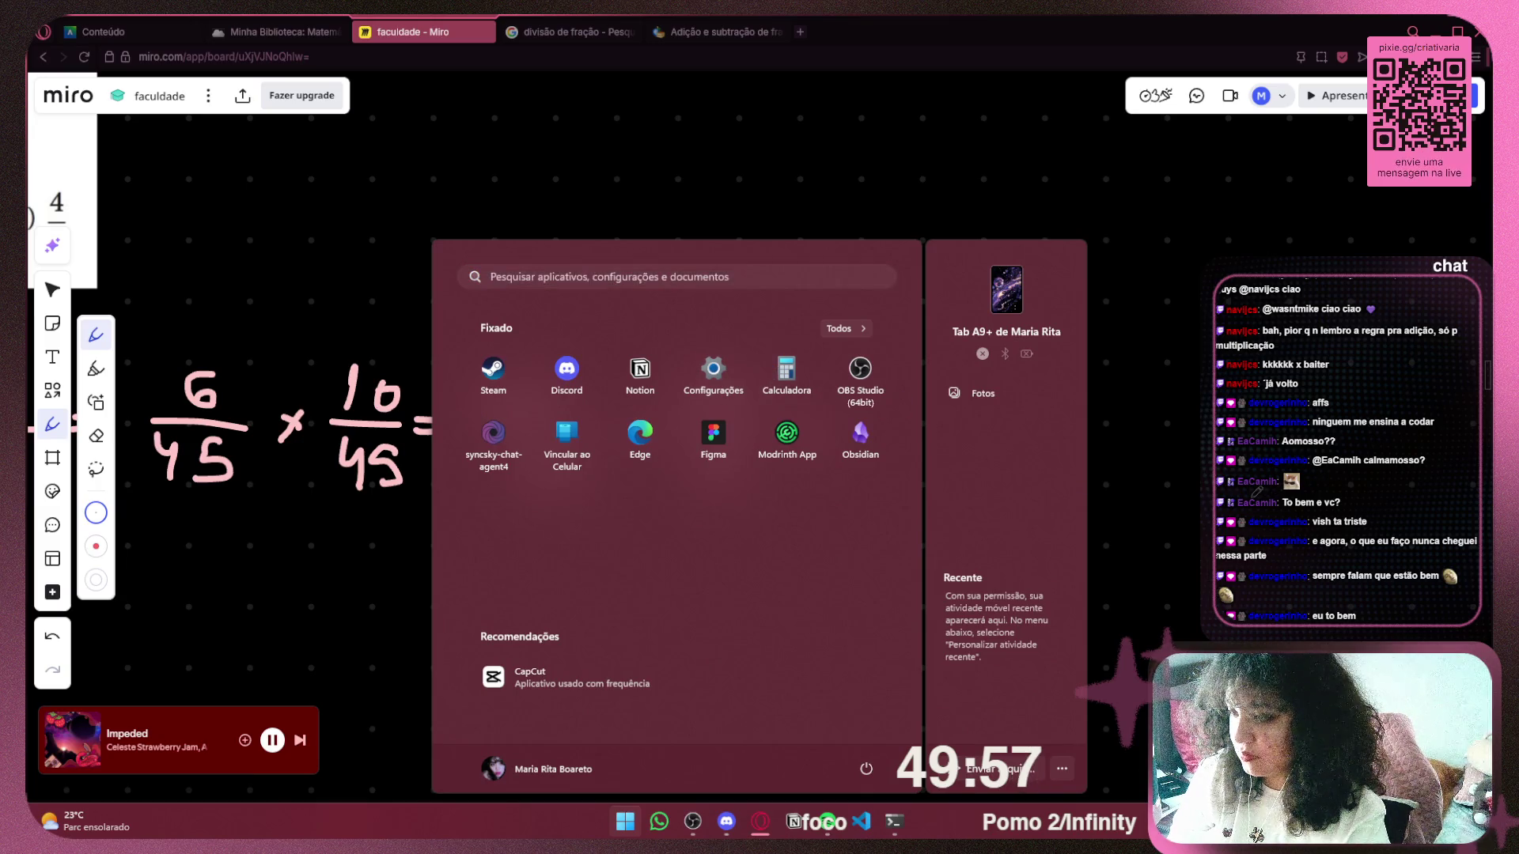
Launch Calculadora from the Start menu's pinned apps.
{"action": "left_click", "coordinate": [786, 370]}
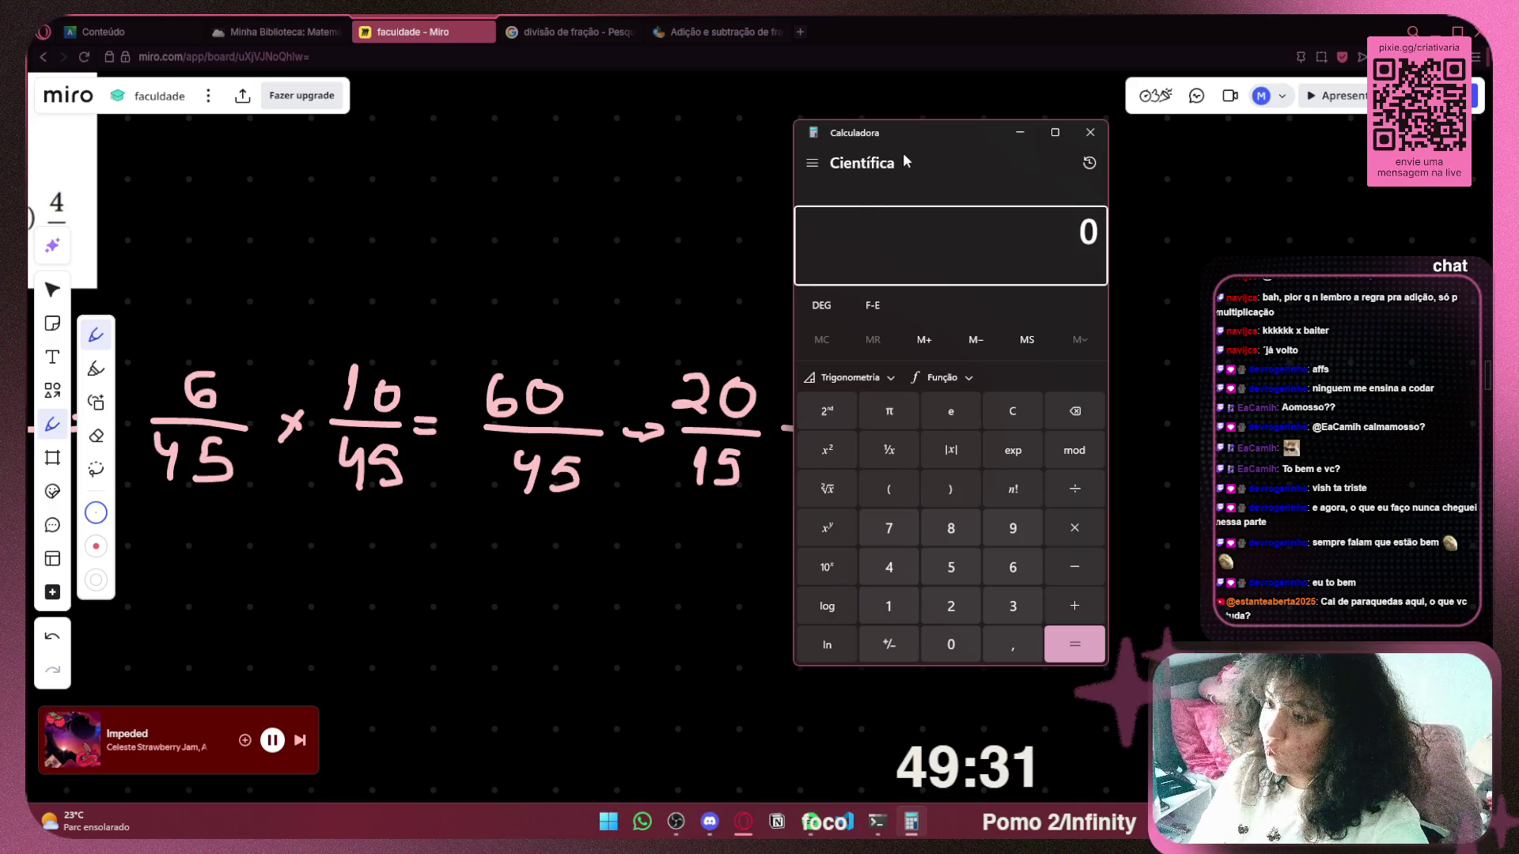
Move Calculator to the right and compute 20 ÷ 5 = 4.
{"action": "left_click_drag", "start_coordinate": [962, 134], "coordinate": [1086, 162]}
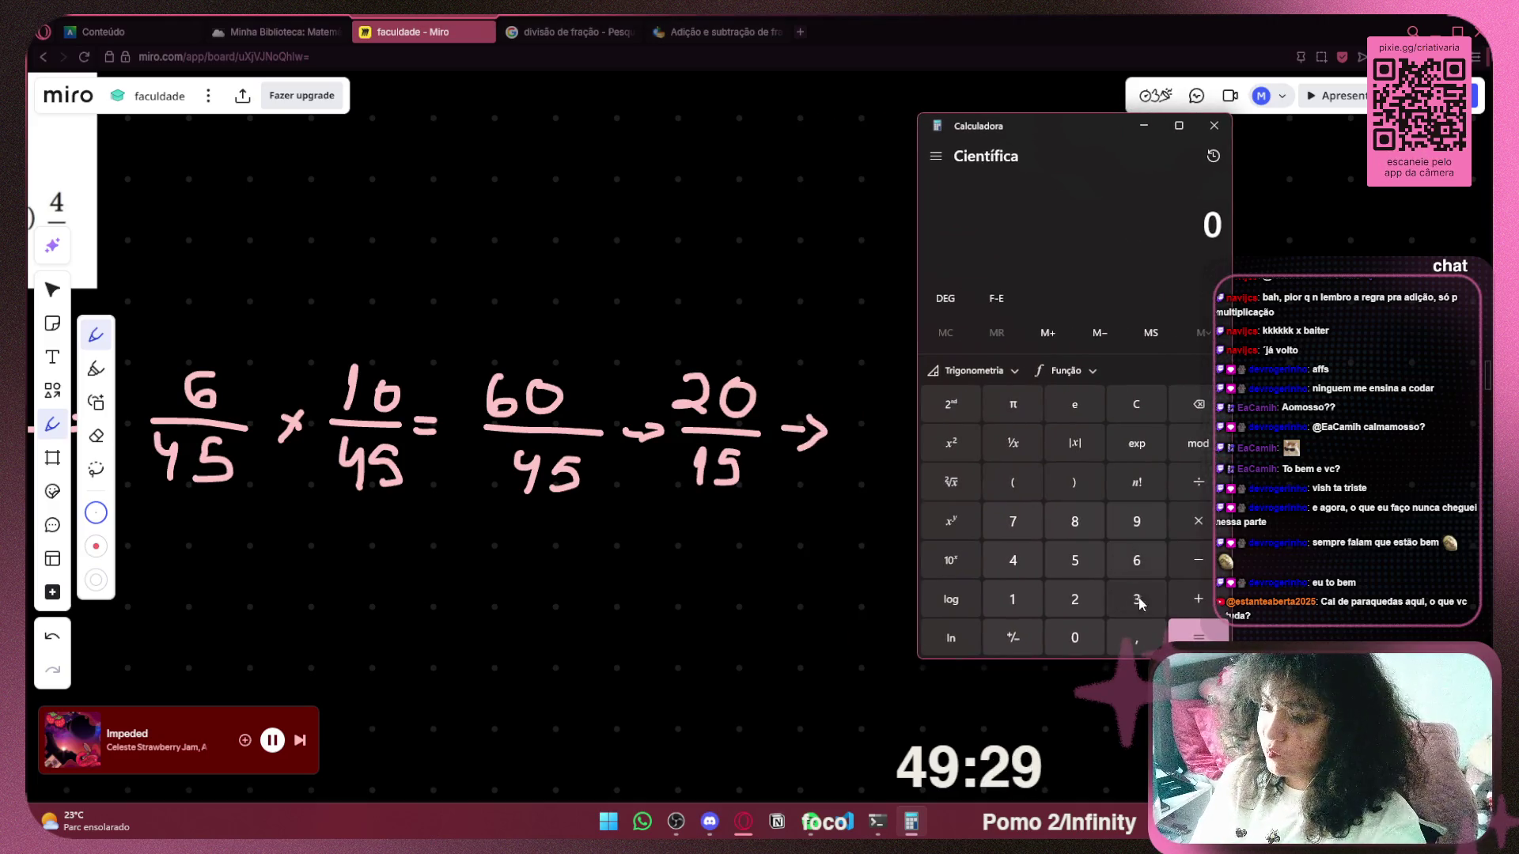
{"action": "left_click", "coordinate": [1083, 636]}
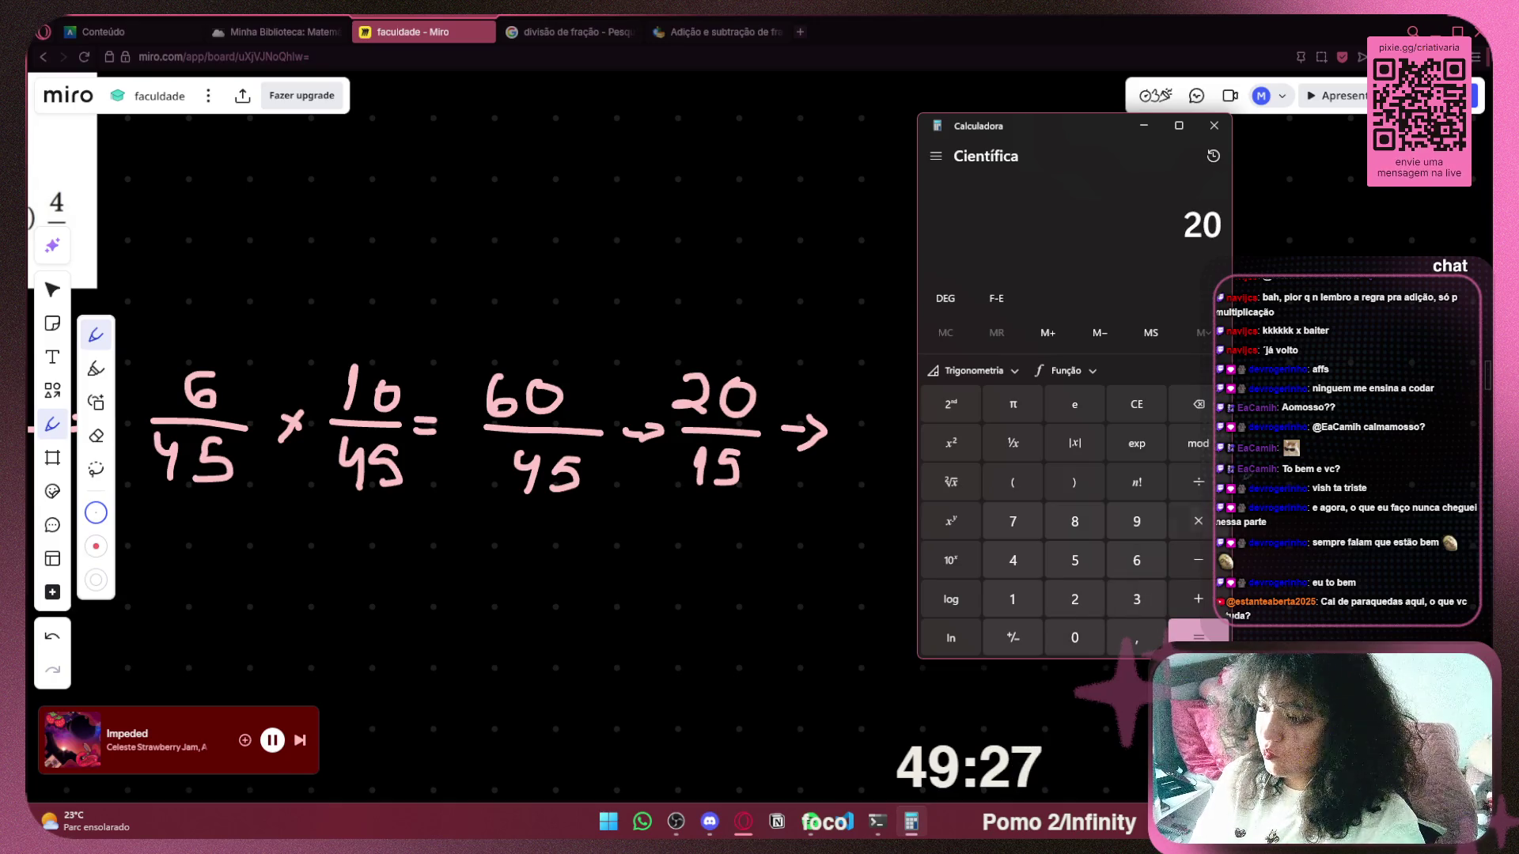
{"action": "left_click", "coordinate": [1219, 489]}
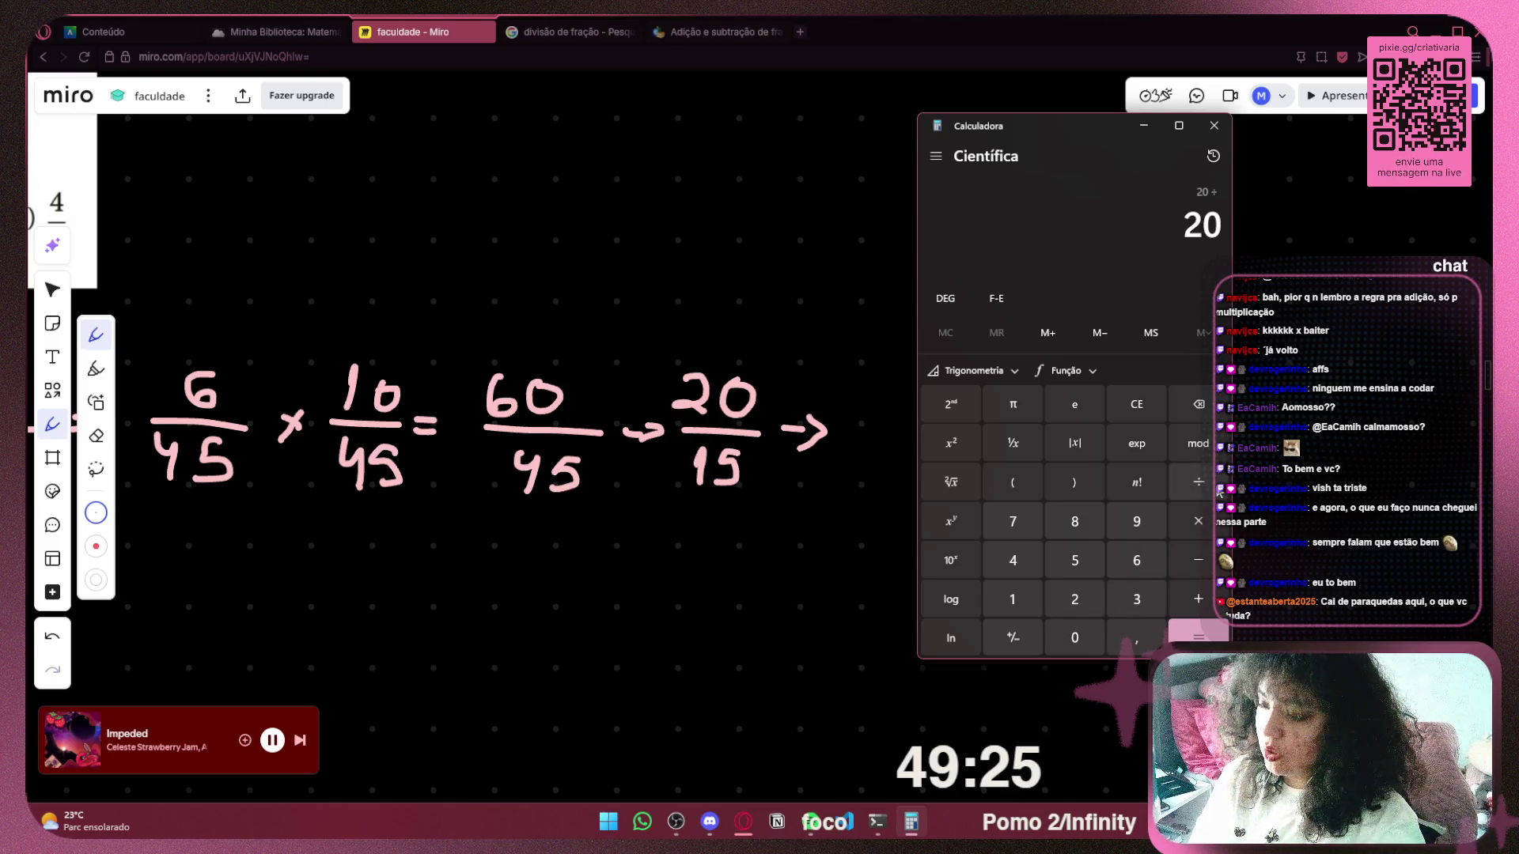
{"action": "left_click", "coordinate": [1073, 562]}
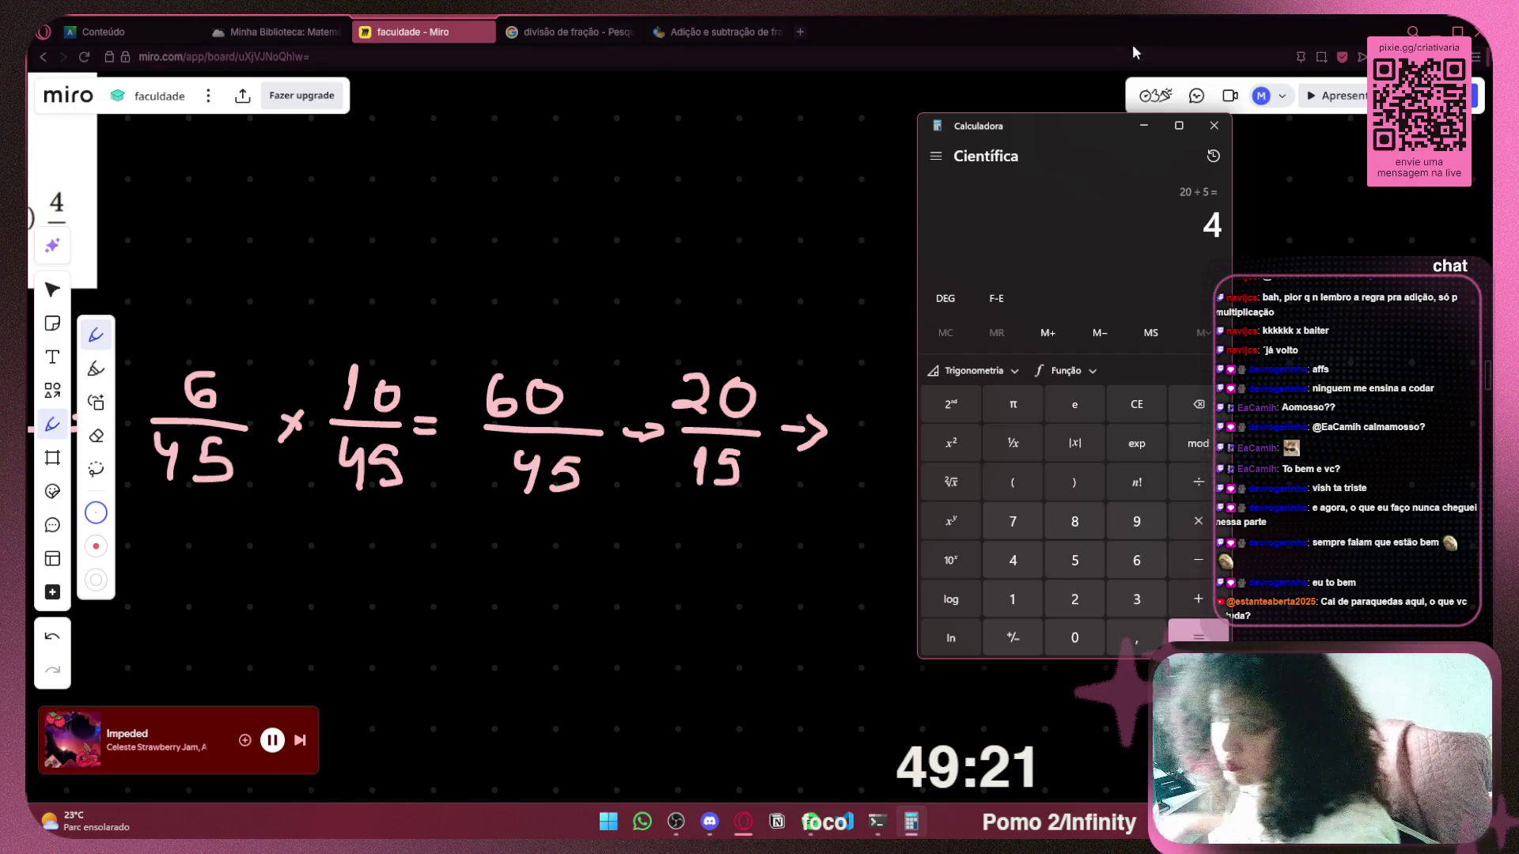
{"action": "left_click", "coordinate": [1141, 119]}
Pen-write 4/3 after the arrow and circle answer (E) in question 3.
{"action": "mouse_move", "coordinate": [850, 370]}
{"action": "left_mouse_down"}
{"action": "mouse_move", "coordinate": [861, 393]}
{"action": "mouse_move", "coordinate": [880, 393]}
{"action": "left_mouse_up"}
{"action": "mouse_move", "coordinate": [874, 367]}
{"action": "left_mouse_down"}
{"action": "mouse_move", "coordinate": [874, 413]}
{"action": "mouse_move", "coordinate": [898, 422]}
{"action": "mouse_move", "coordinate": [847, 483]}
{"action": "left_mouse_up"}
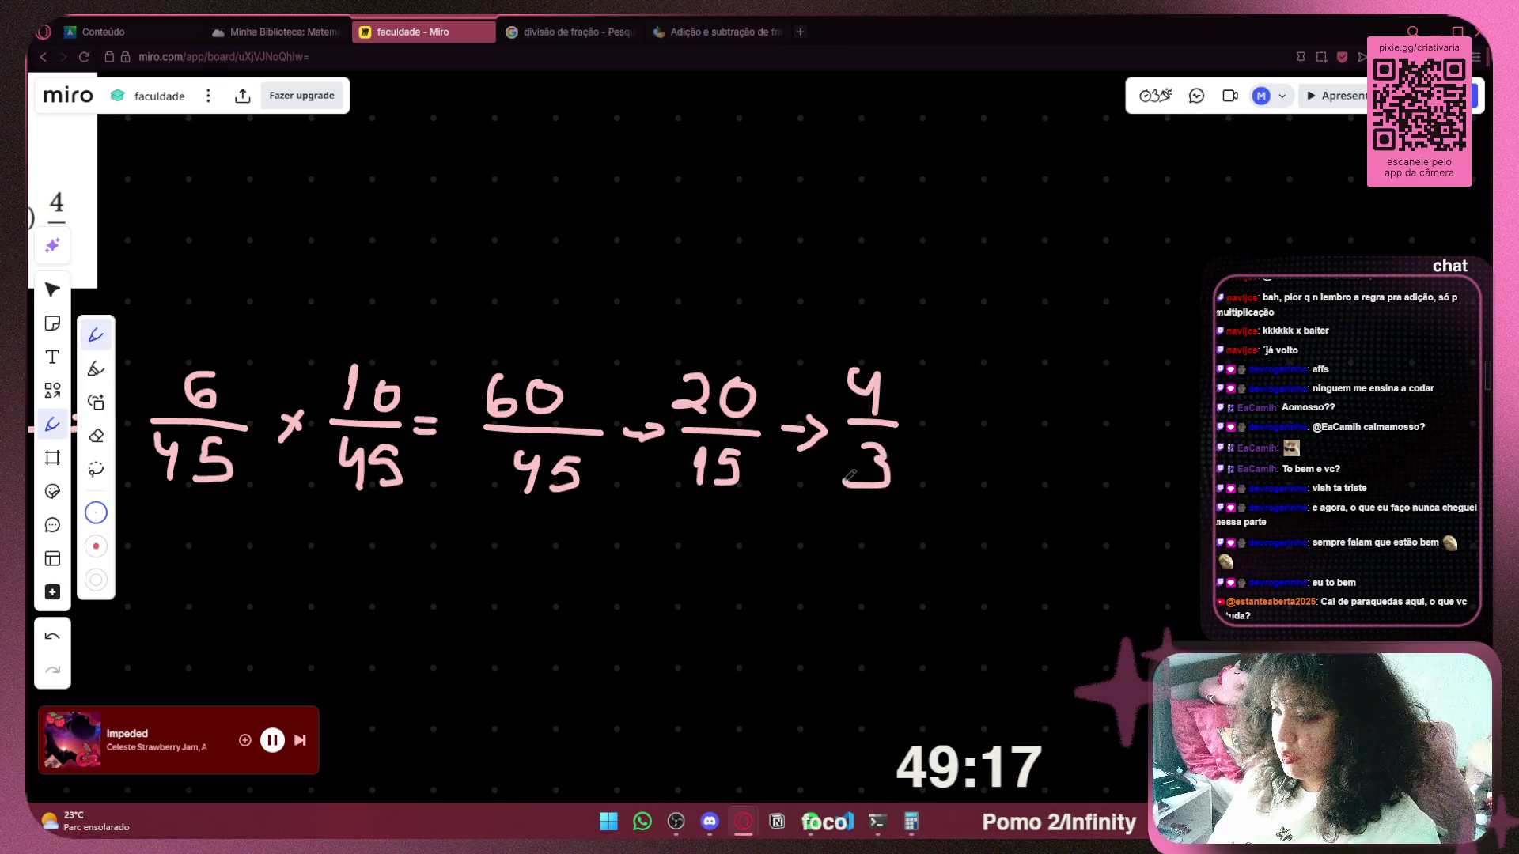
{"action": "scroll", "coordinate": [890, 445], "scroll_direction": "down", "scroll_amount": 3}
{"action": "scroll", "coordinate": [726, 344], "scroll_direction": "left", "scroll_amount": 5}
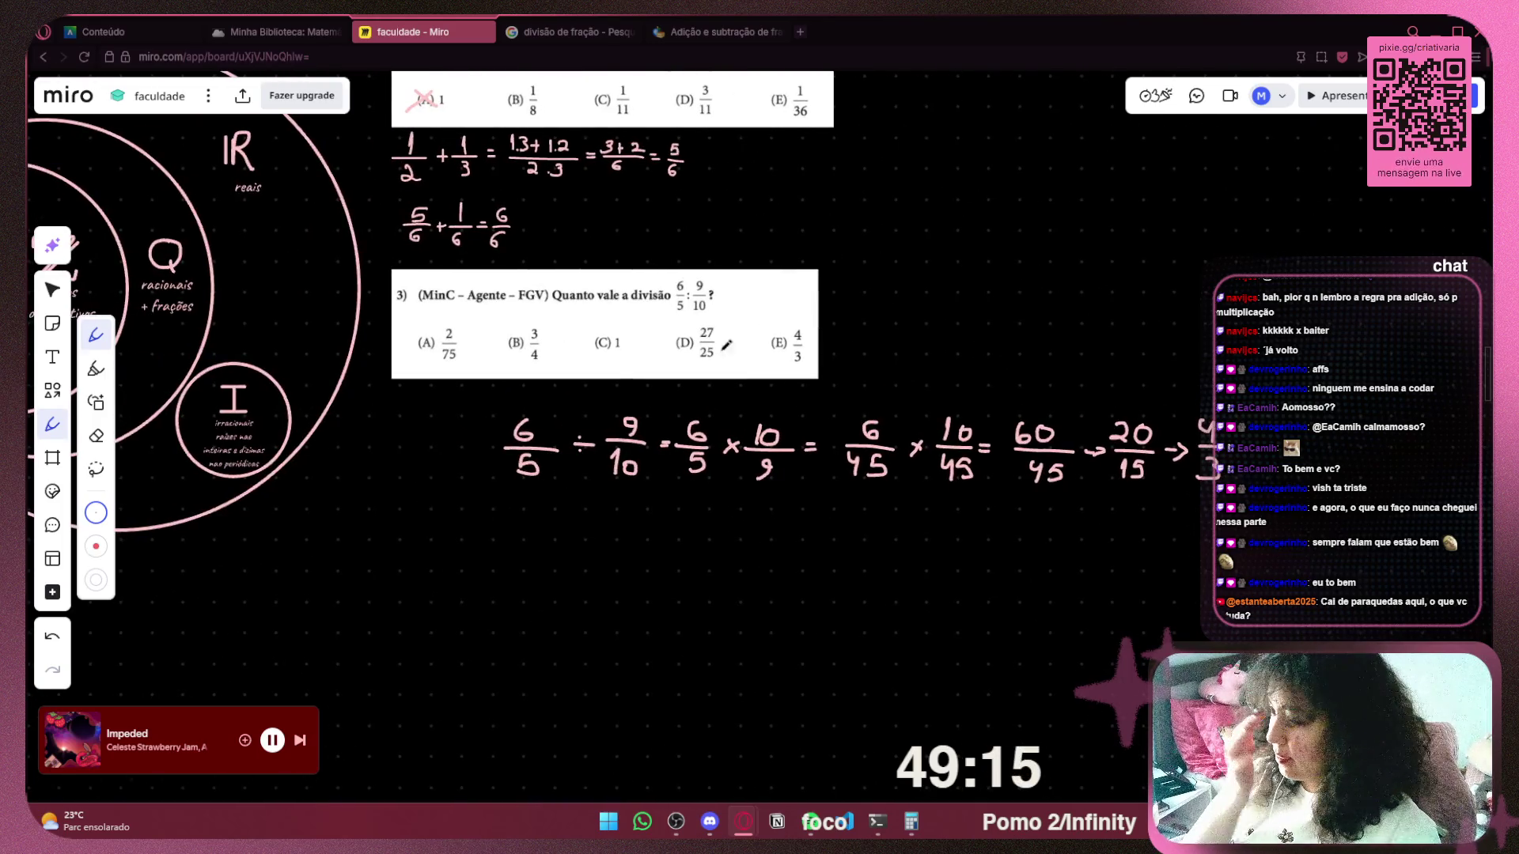
{"action": "left_click_drag", "start_coordinate": [777, 332], "coordinate": [796, 331]}
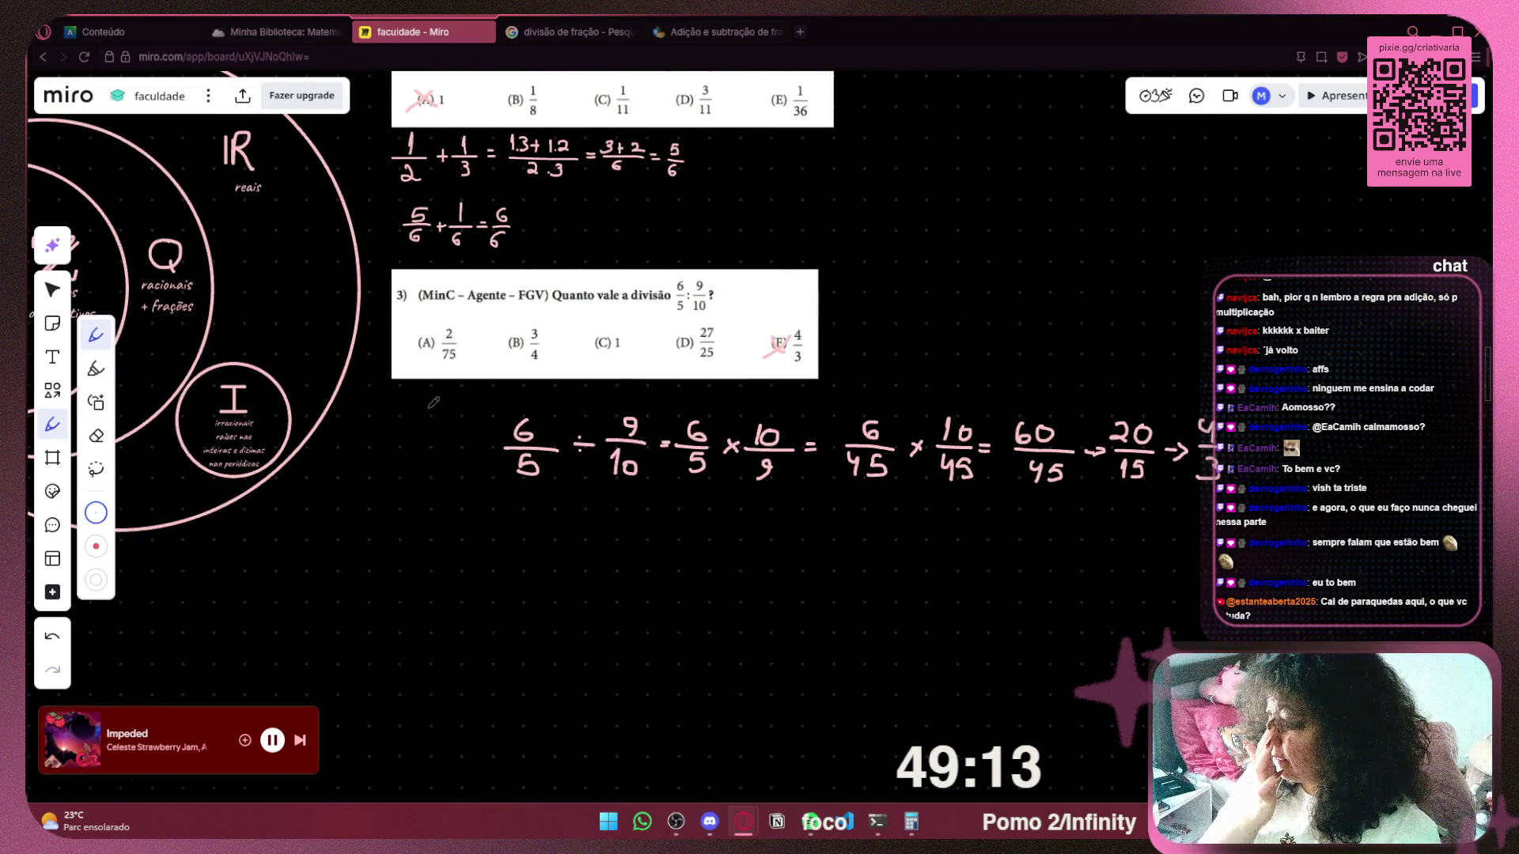
Select the whole handwritten division line and shift it left under question 3.
{"action": "left_click", "coordinate": [53, 289]}
{"action": "mouse_move", "coordinate": [475, 510]}
{"action": "left_mouse_down"}
{"action": "mouse_move", "coordinate": [1075, 396]}
{"action": "mouse_move", "coordinate": [1343, 394]}
{"action": "left_mouse_up"}
{"action": "mouse_move", "coordinate": [1076, 469]}
{"action": "left_mouse_down"}
{"action": "mouse_move", "coordinate": [870, 457]}
{"action": "mouse_move", "coordinate": [949, 453]}
{"action": "left_mouse_up"}
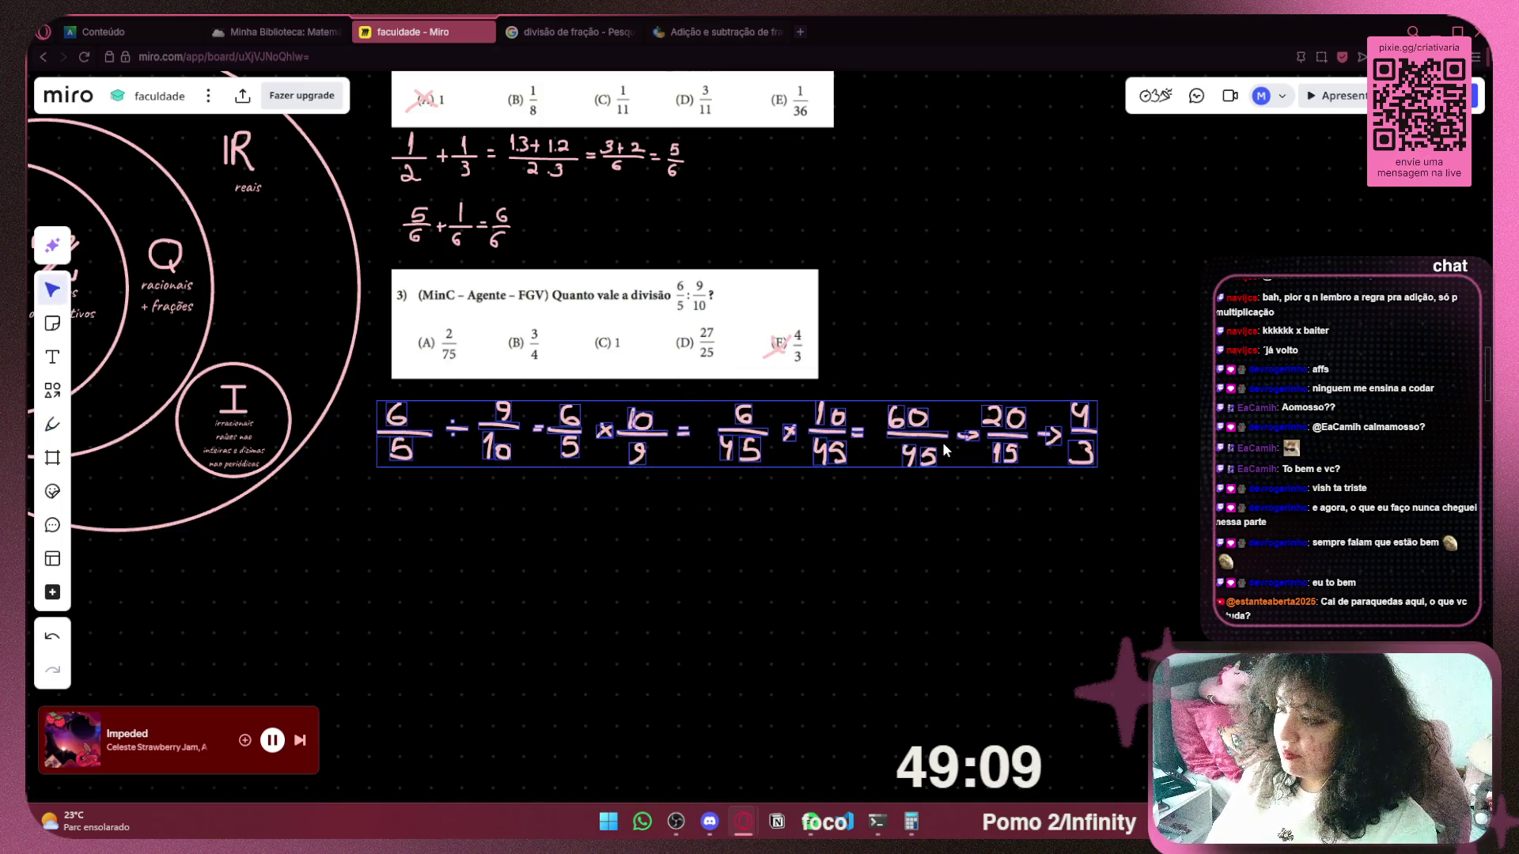